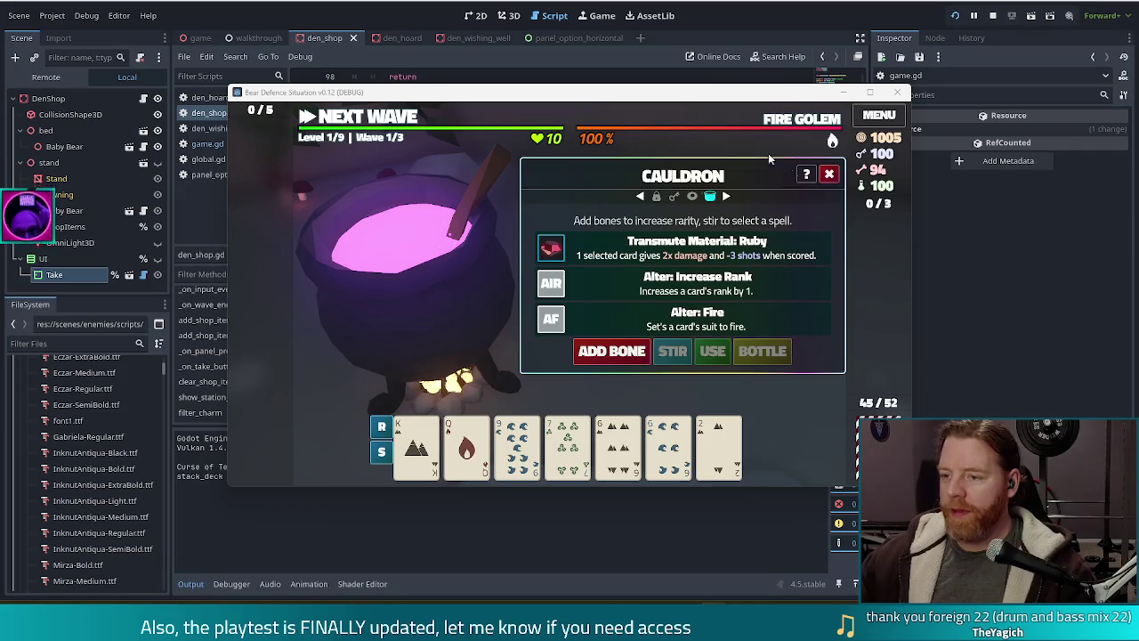
- Close the Cauldron panel in the running Bear Defence game to reveal the den shop
click(830, 174)
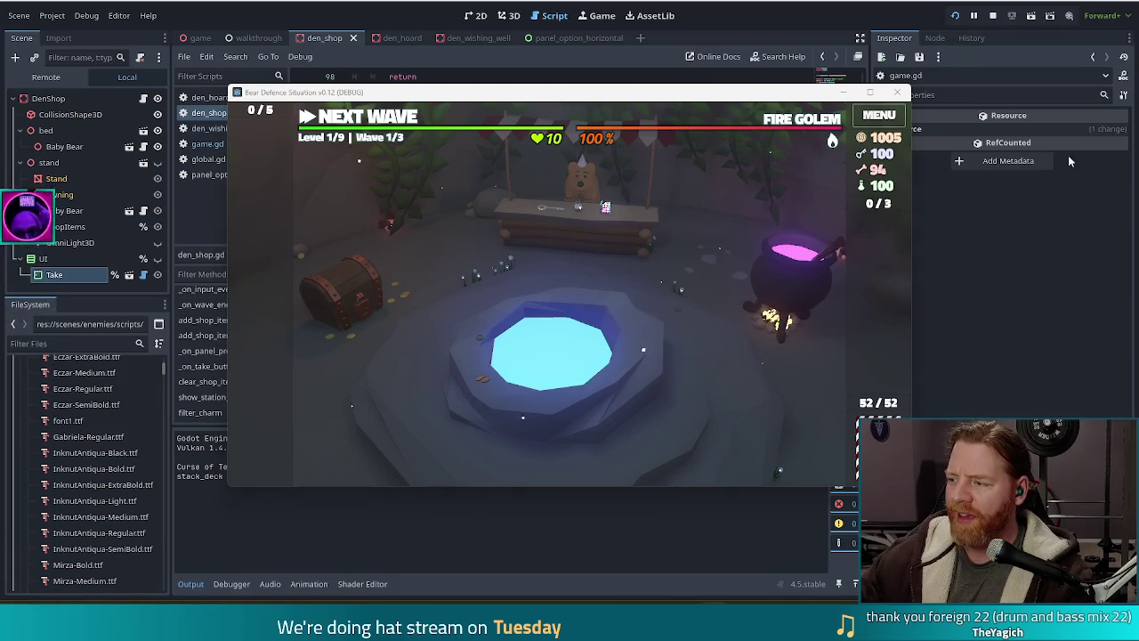
- Move the game window slightly aside and stop the running playtest
mouse_move(712, 99)
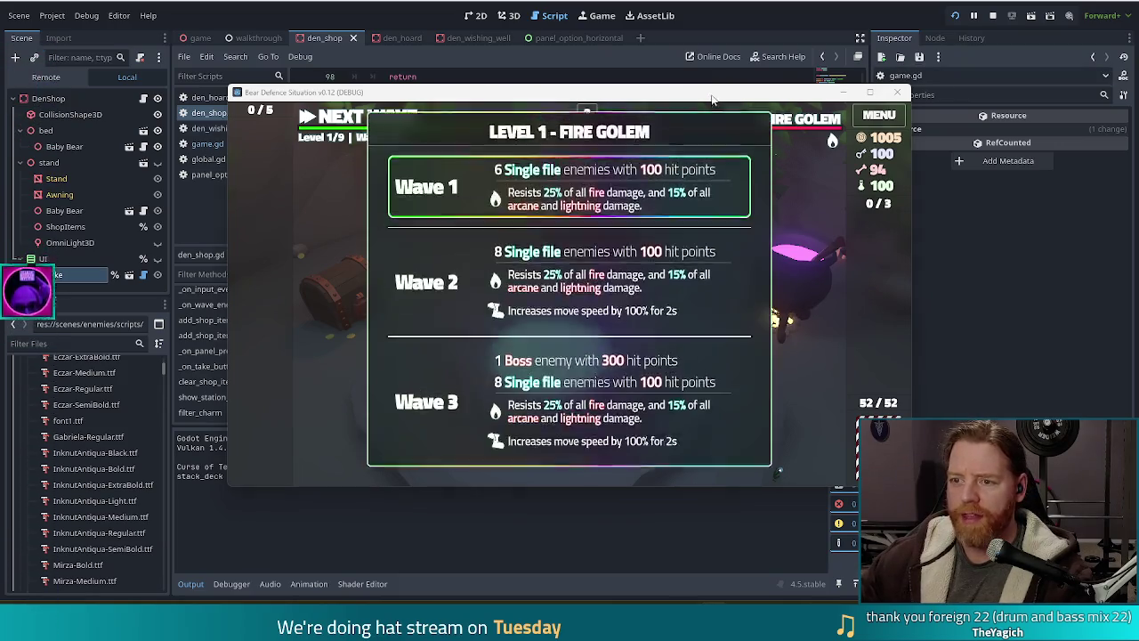
drag(712, 100, 671, 85)
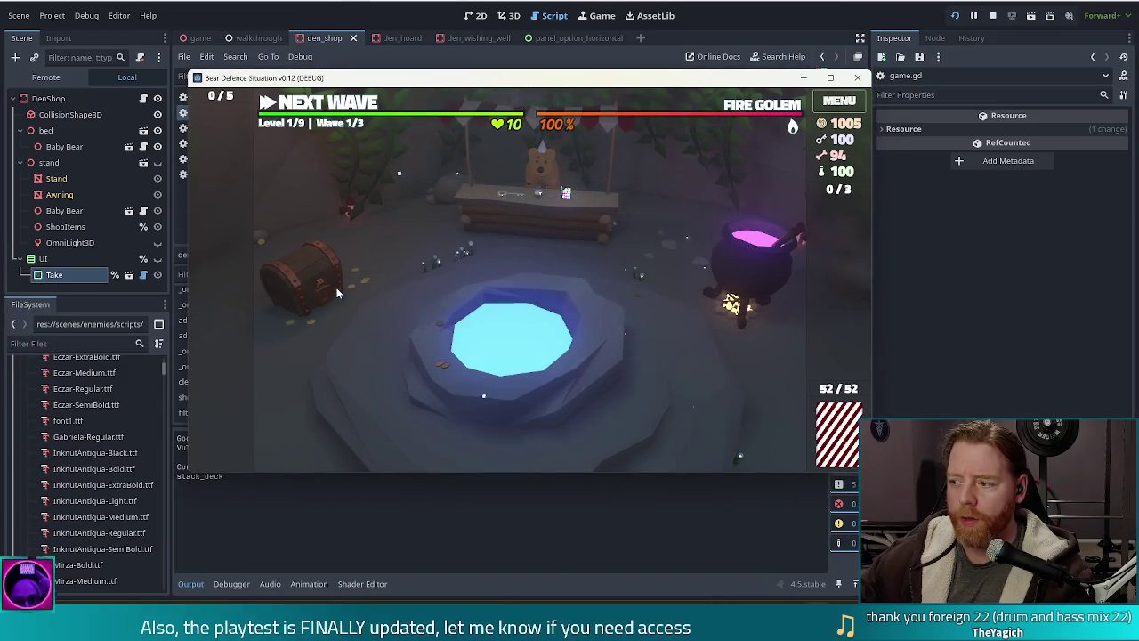
click(991, 16)
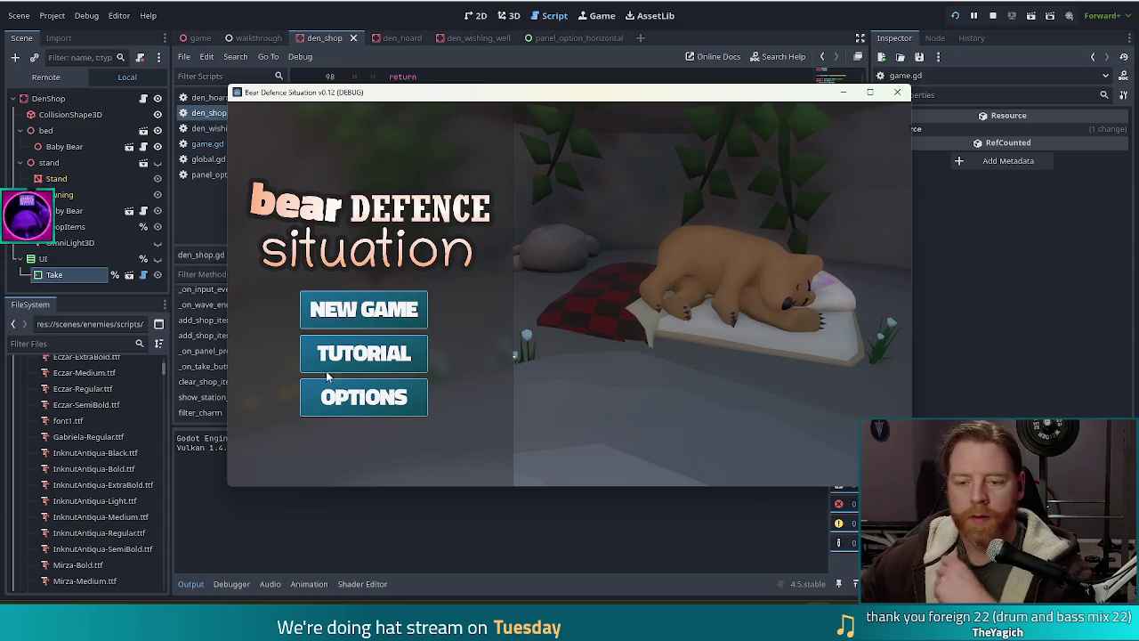
- Start the tutorial, then stop the game and relaunch the project
click(365, 354)
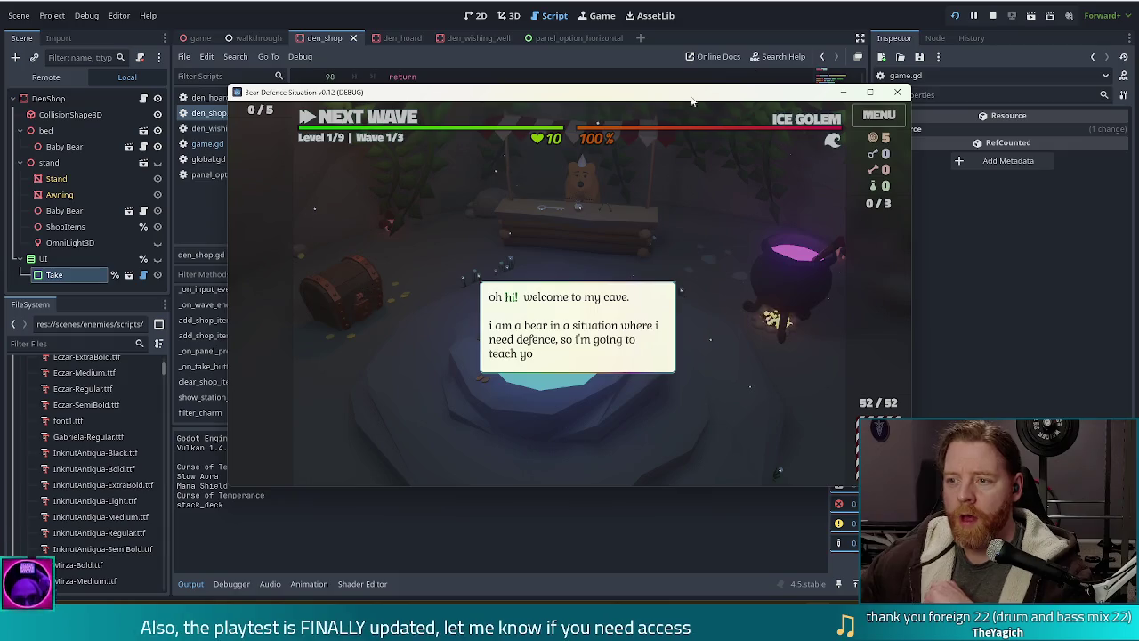
click(991, 17)
click(956, 17)
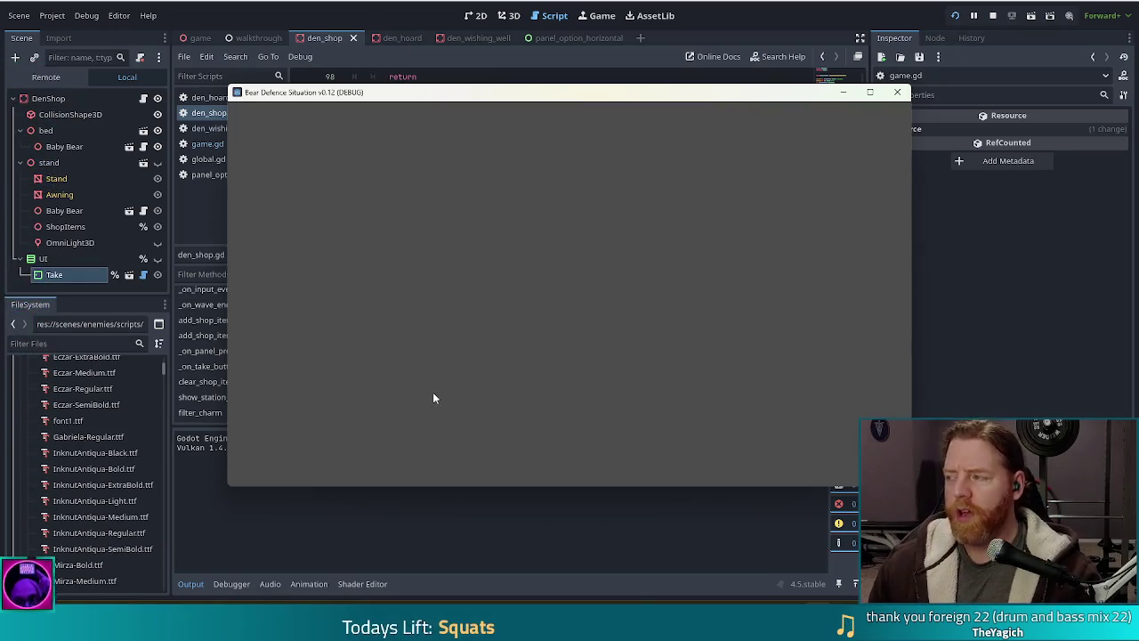
- Start a New Game with Highlight Best Hand enabled and open the cauldron
click(402, 313)
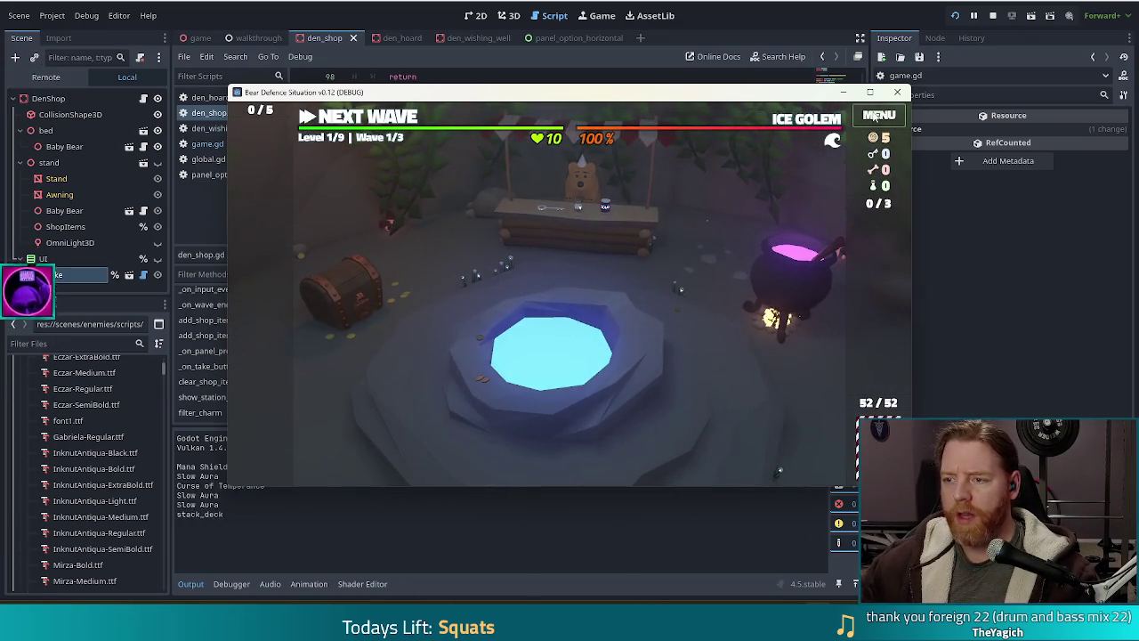
click(876, 116)
click(574, 412)
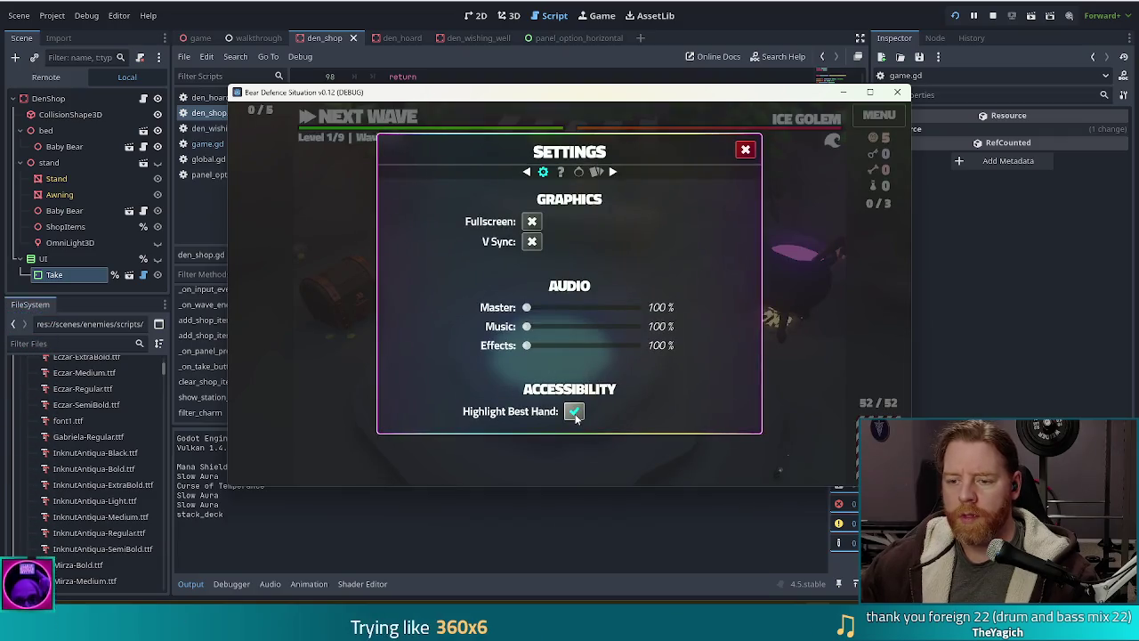
click(746, 149)
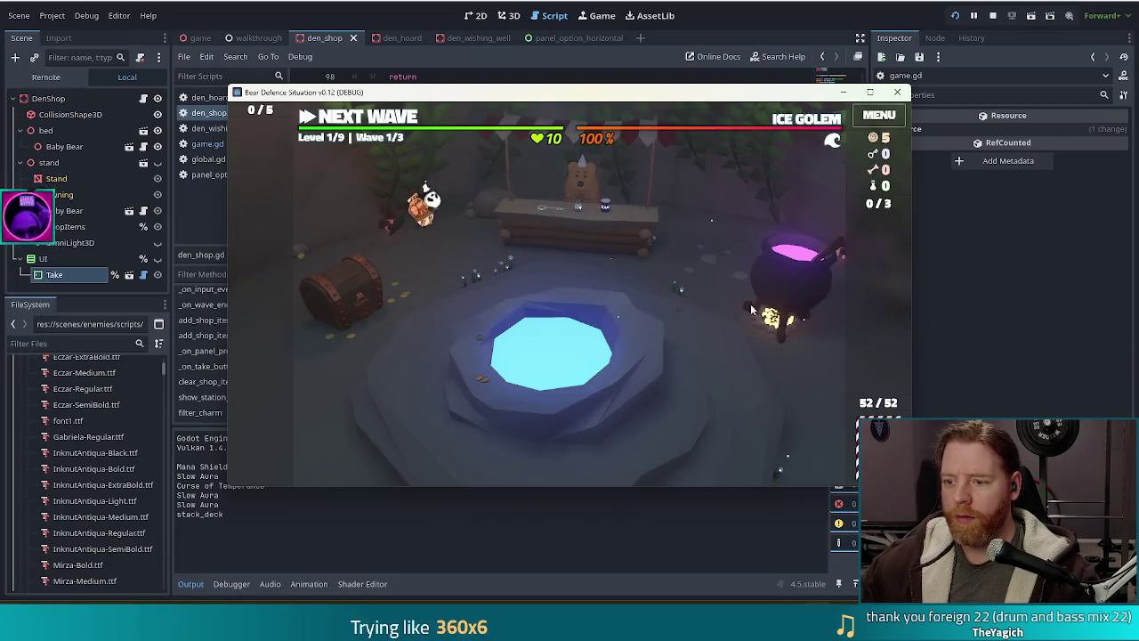
click(777, 301)
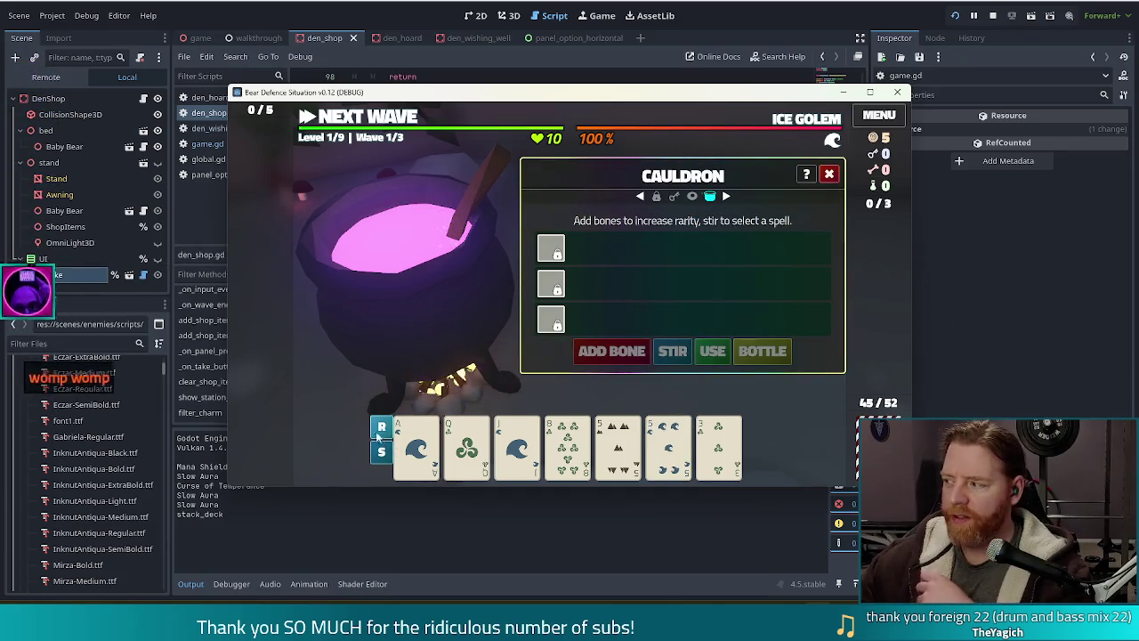
- Close the cauldron and pick cards to build a Ballista Tower
click(829, 174)
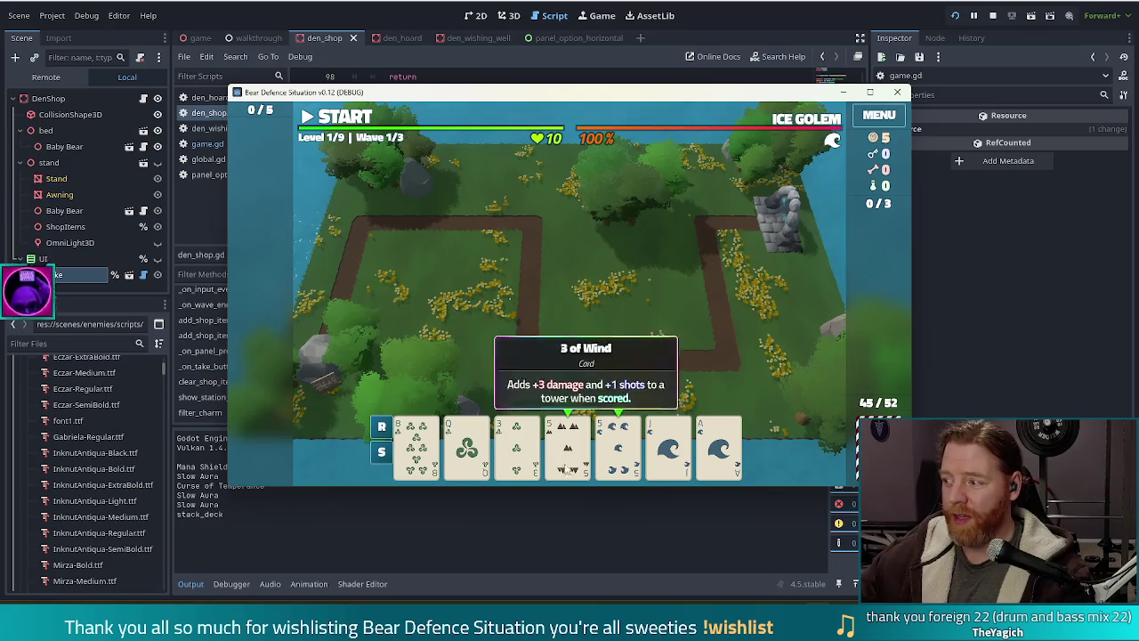
click(531, 350)
- Build three towers on the map, including one from the Ace of Earth
click(520, 374)
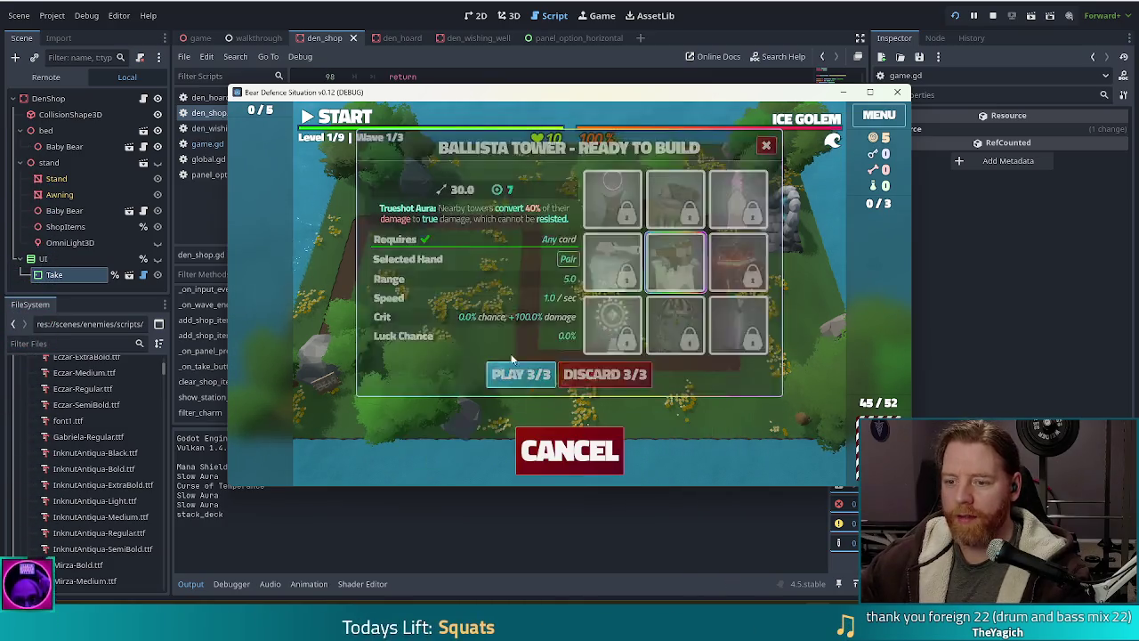
click(668, 308)
click(612, 442)
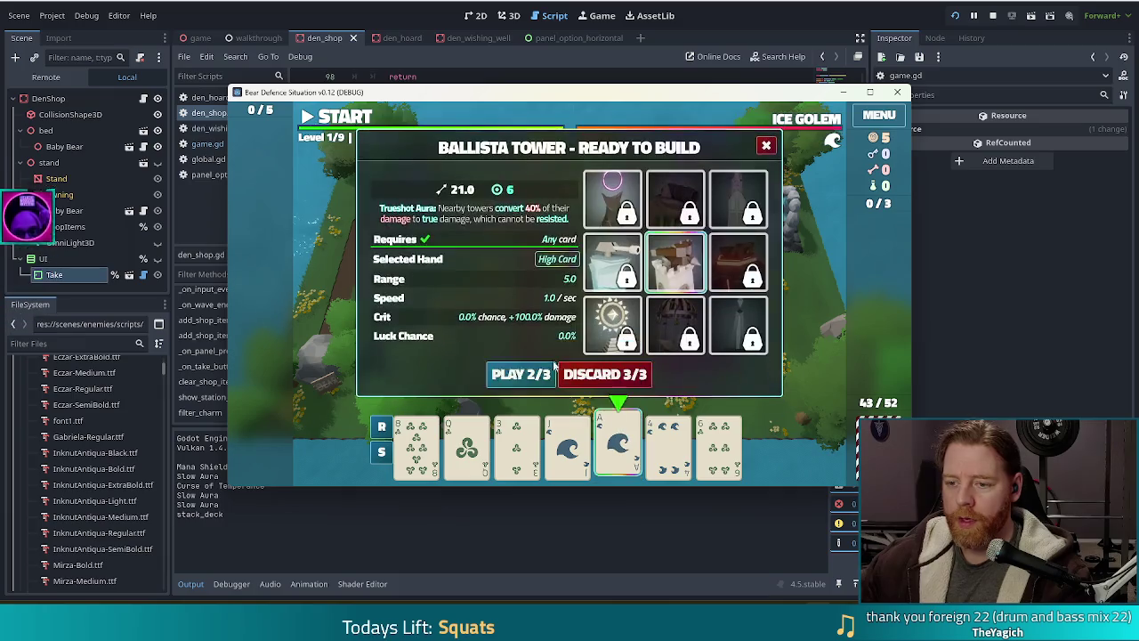
click(521, 374)
click(579, 312)
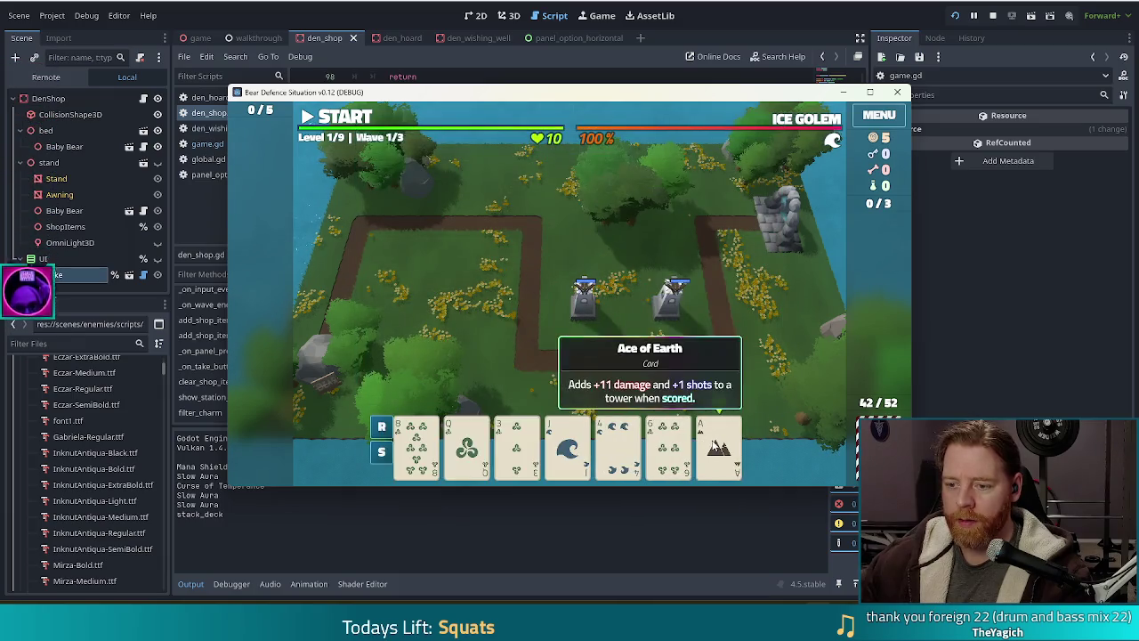
click(709, 445)
click(522, 374)
click(475, 260)
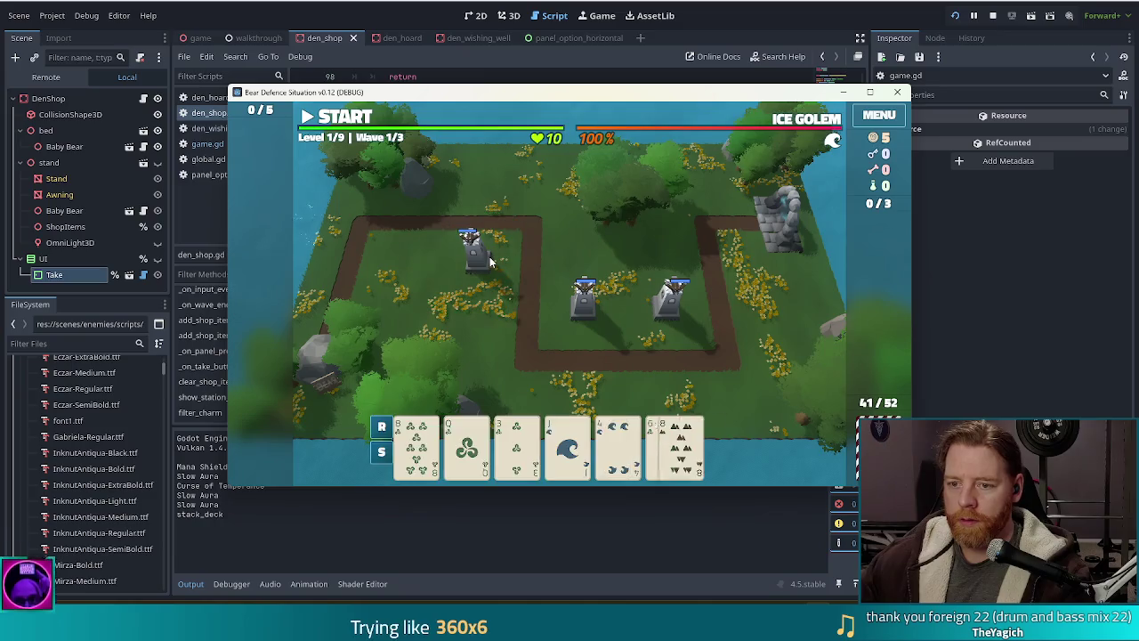
- Sort the hand by rank, discard the 8 and the Jack of Water for new cards
click(381, 427)
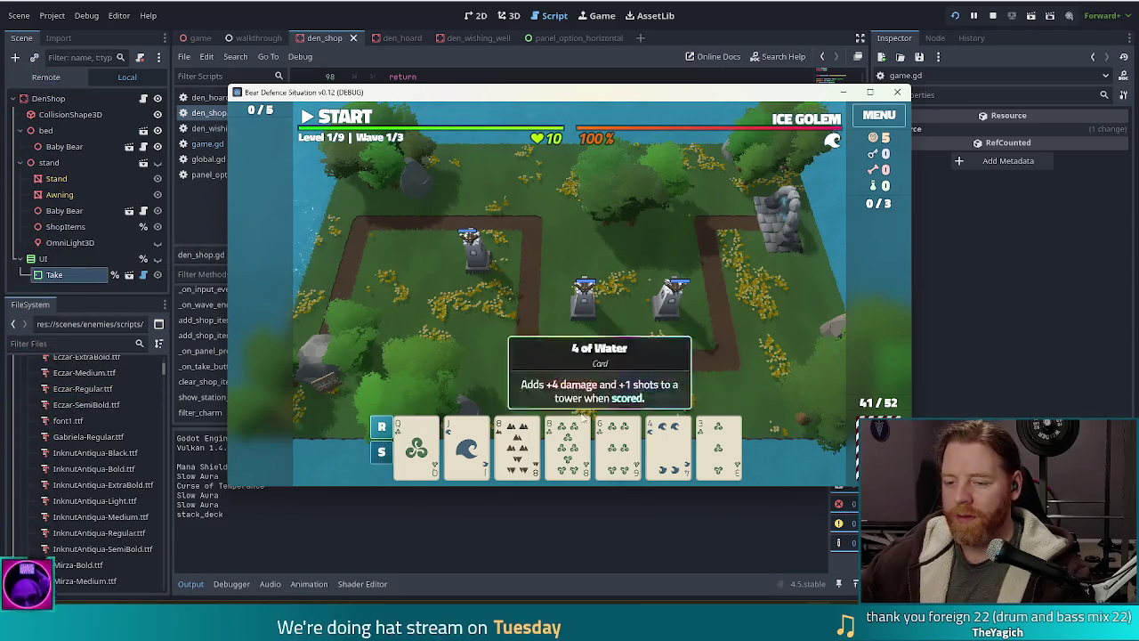
click(668, 449)
click(567, 449)
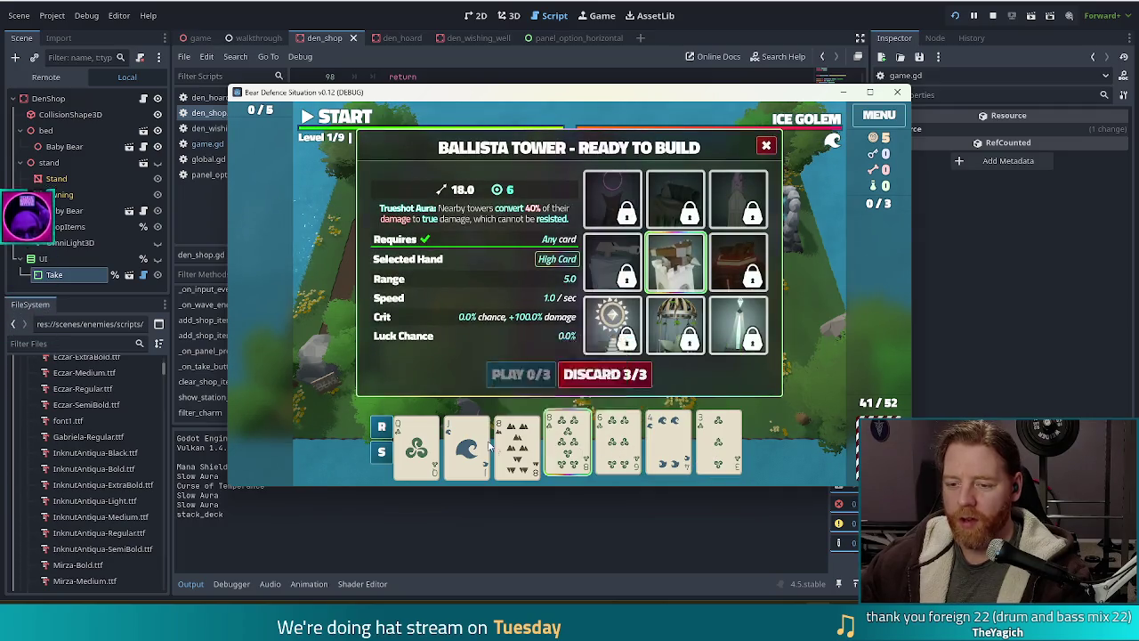
click(643, 374)
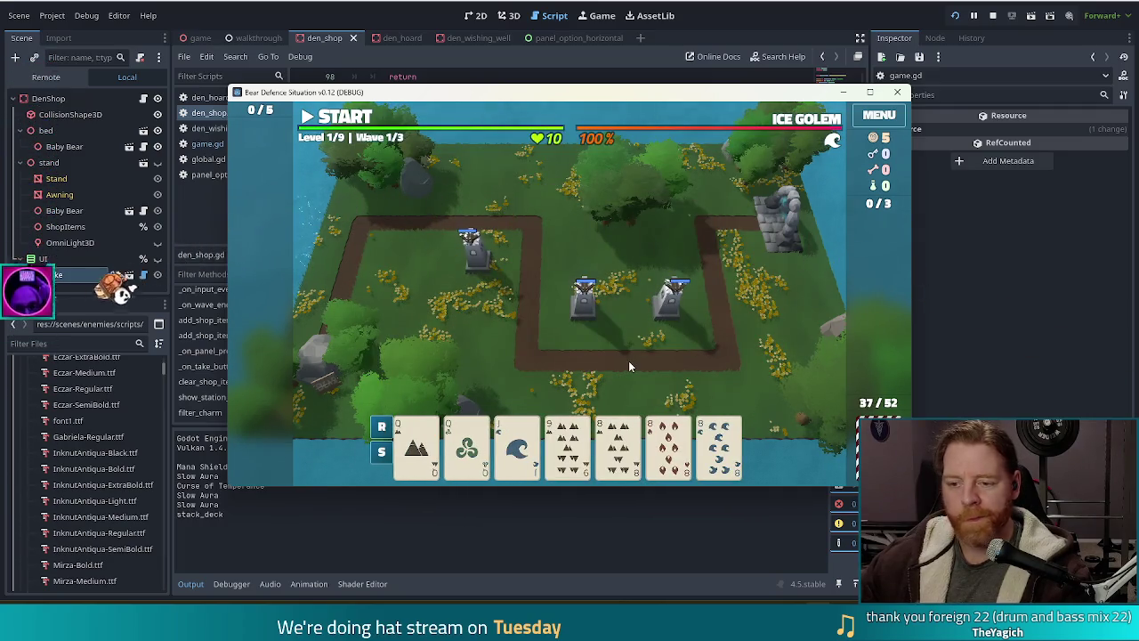
click(517, 445)
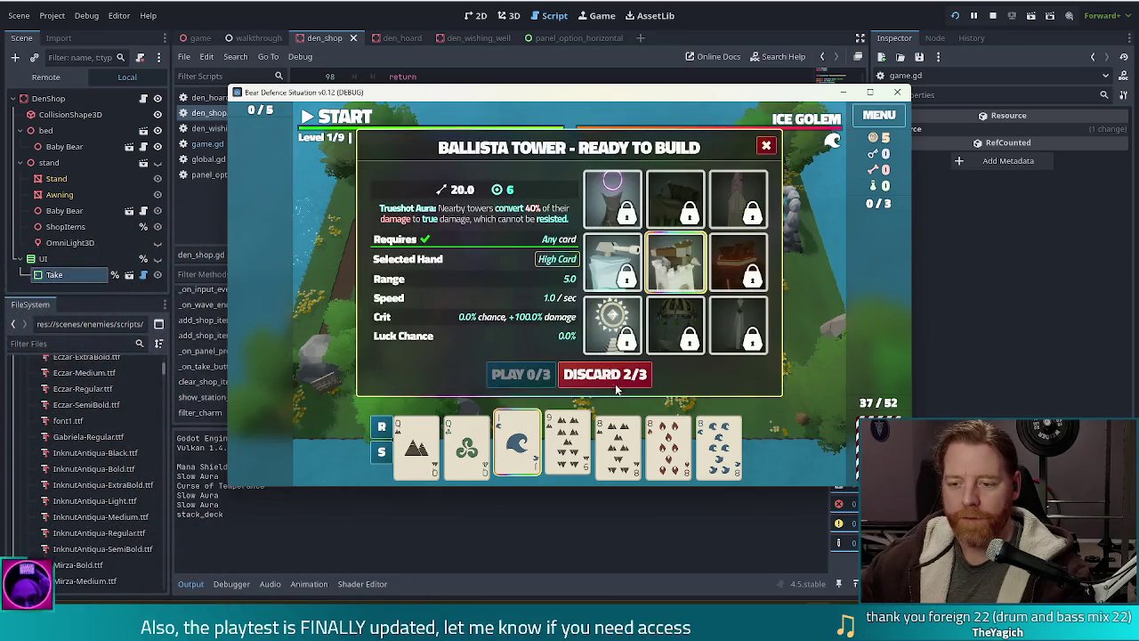
click(641, 378)
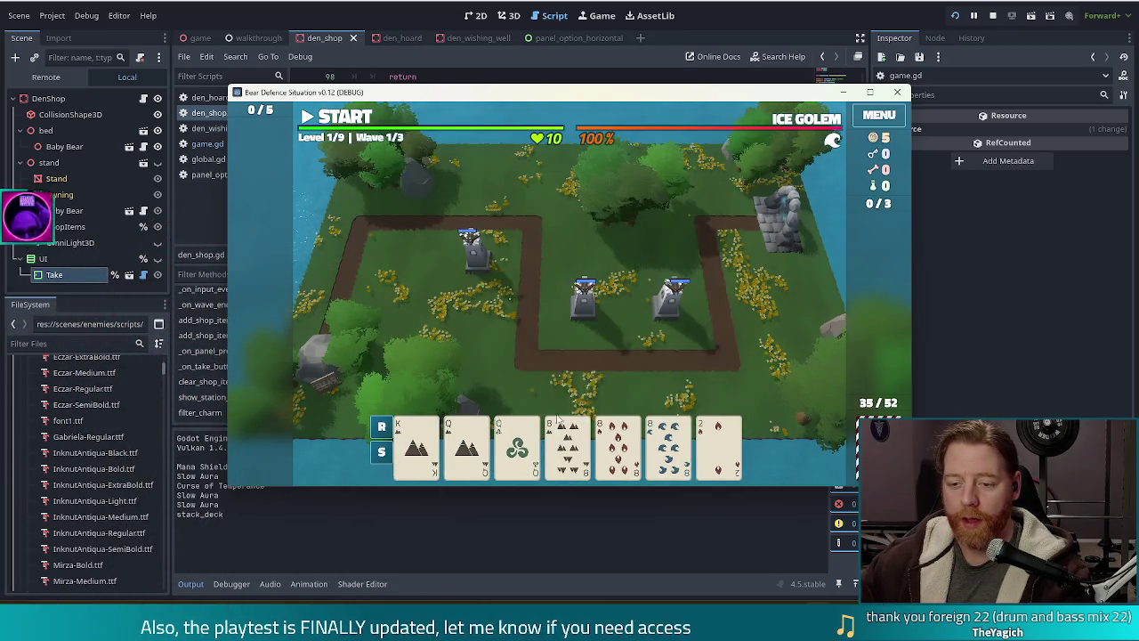
click(660, 444)
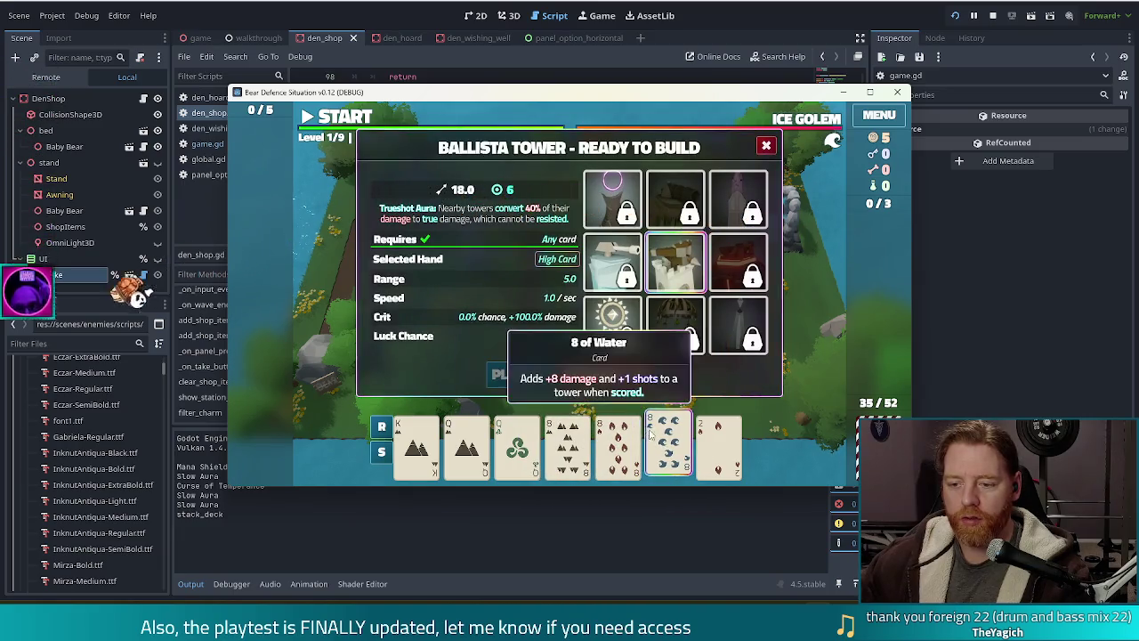
click(641, 445)
click(384, 450)
click(381, 426)
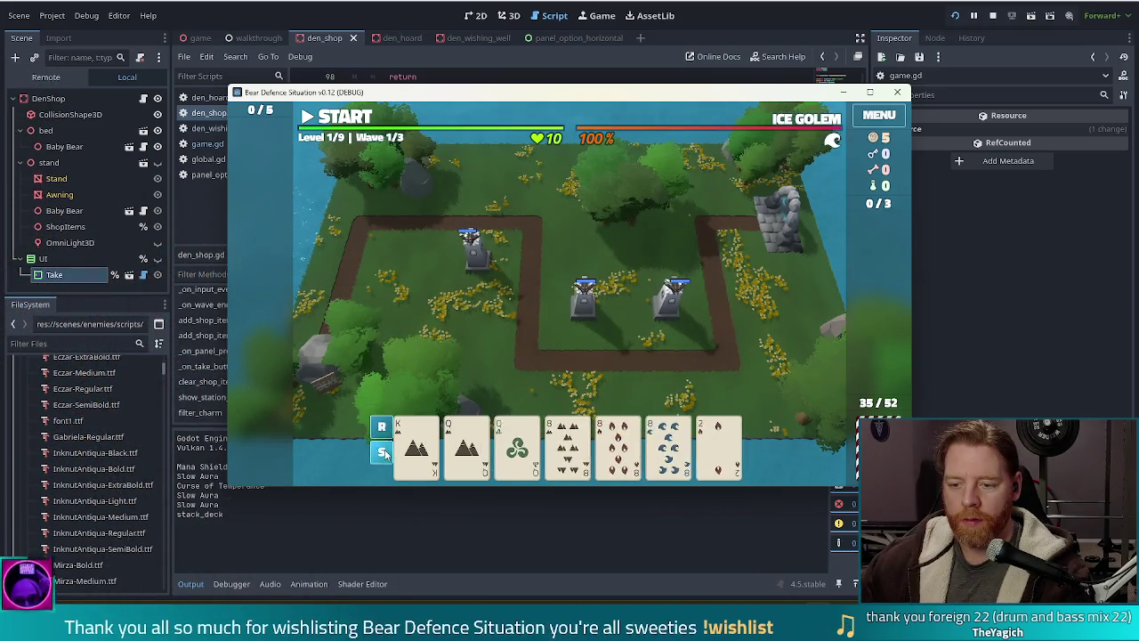
- Start wave 1, pause it with space as golems advance, then stop the playtest
click(347, 116)
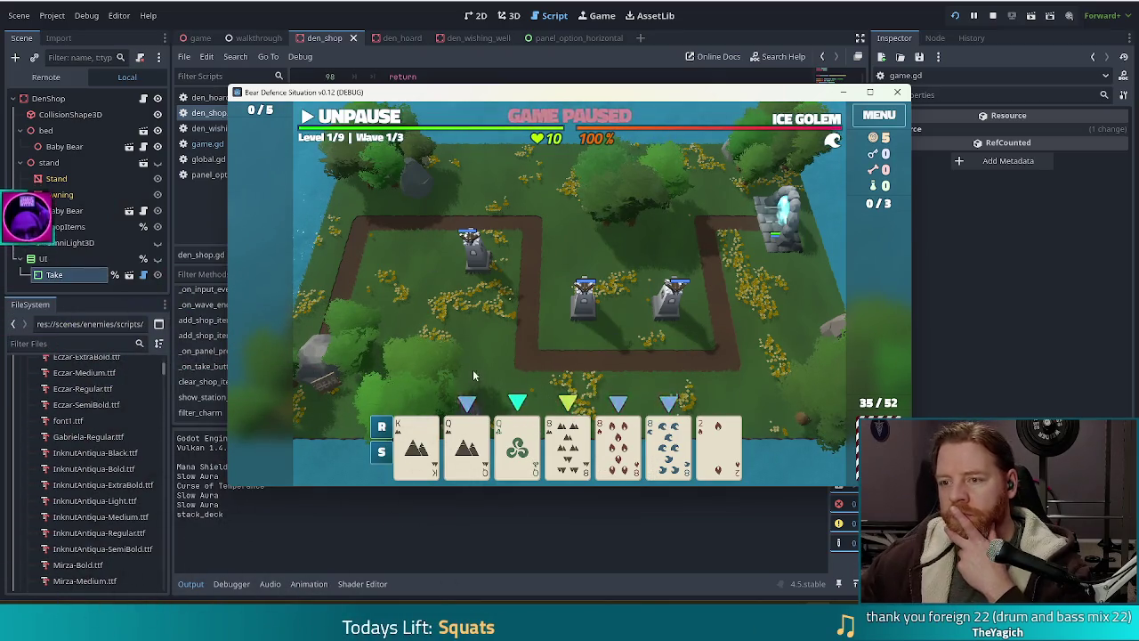
click(342, 121)
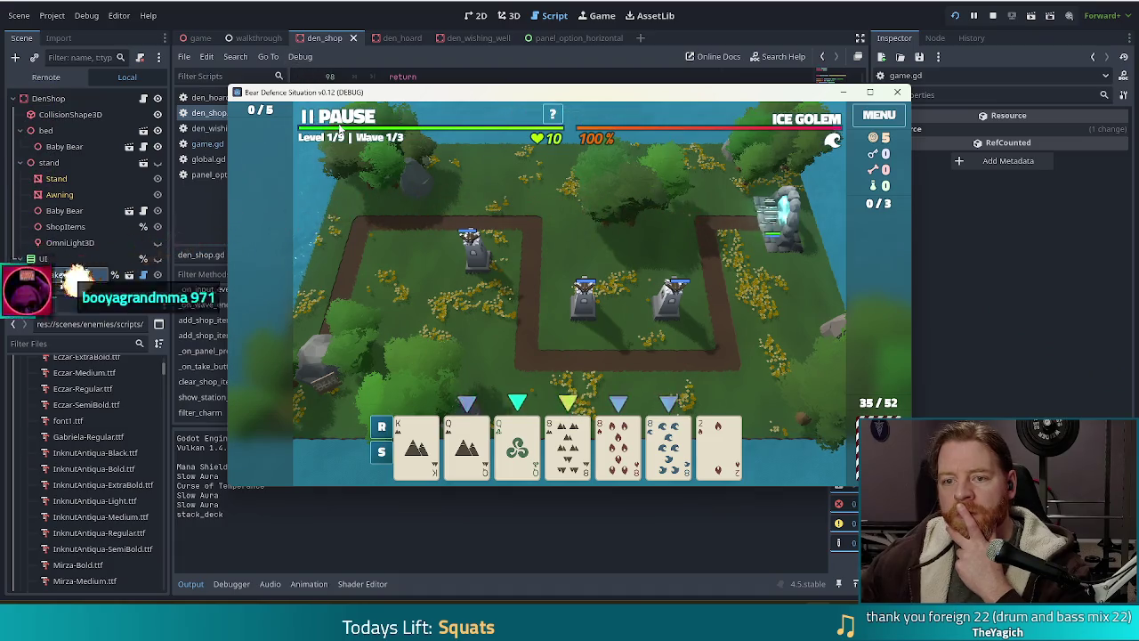
key(space)
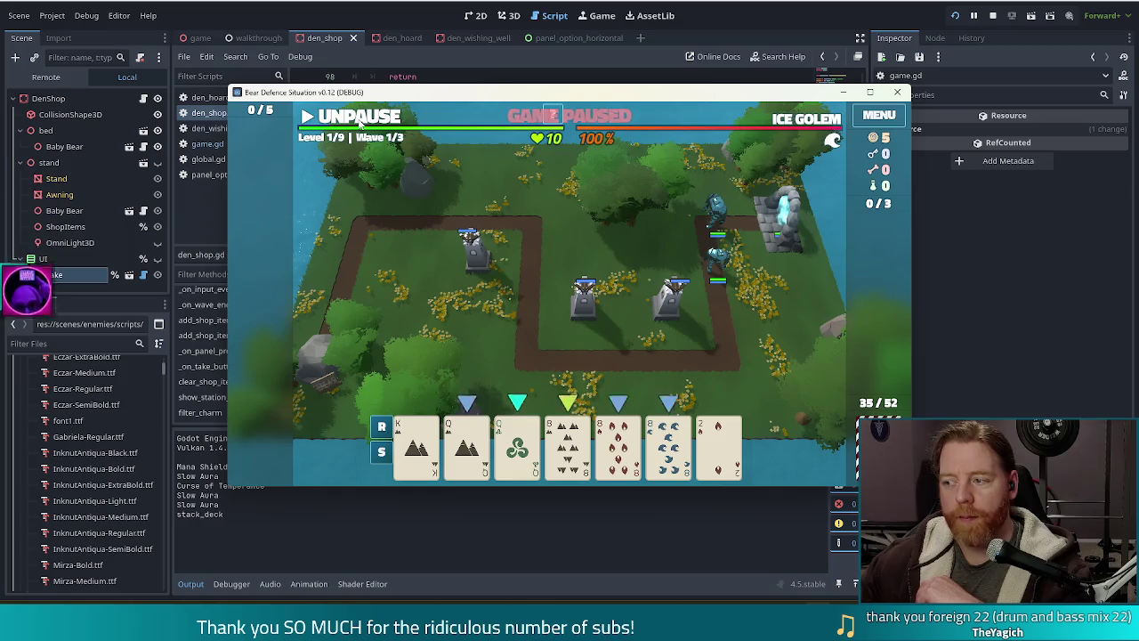
click(990, 18)
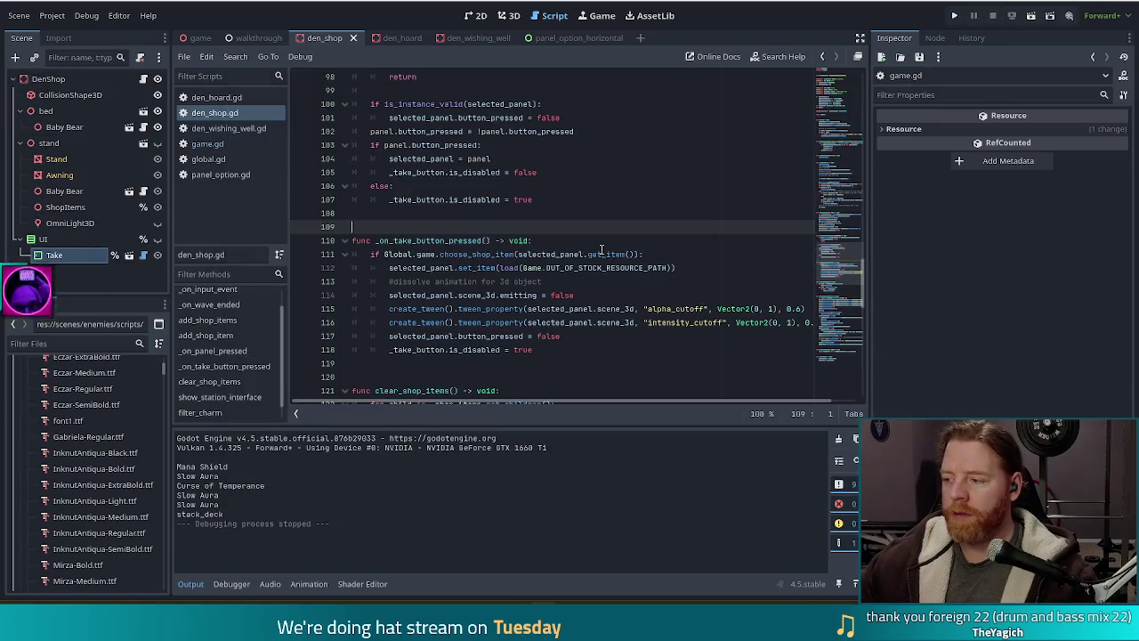
- Place the caret at the end of line 110 in den_shop.gd
mouse_move(602, 251)
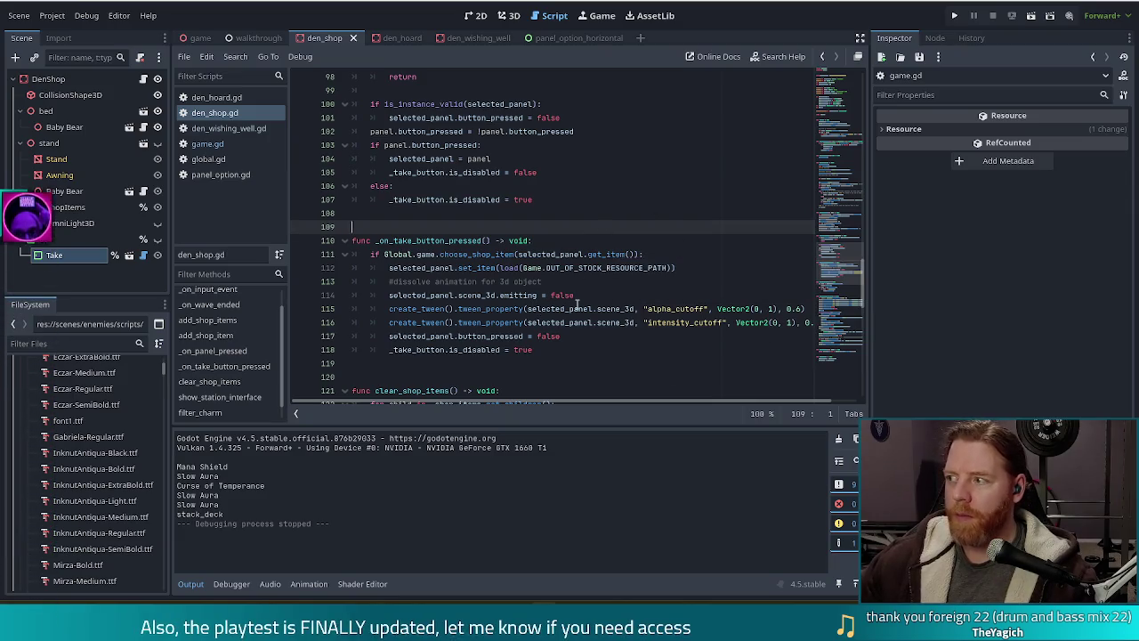
mouse_move(576, 303)
click(534, 240)
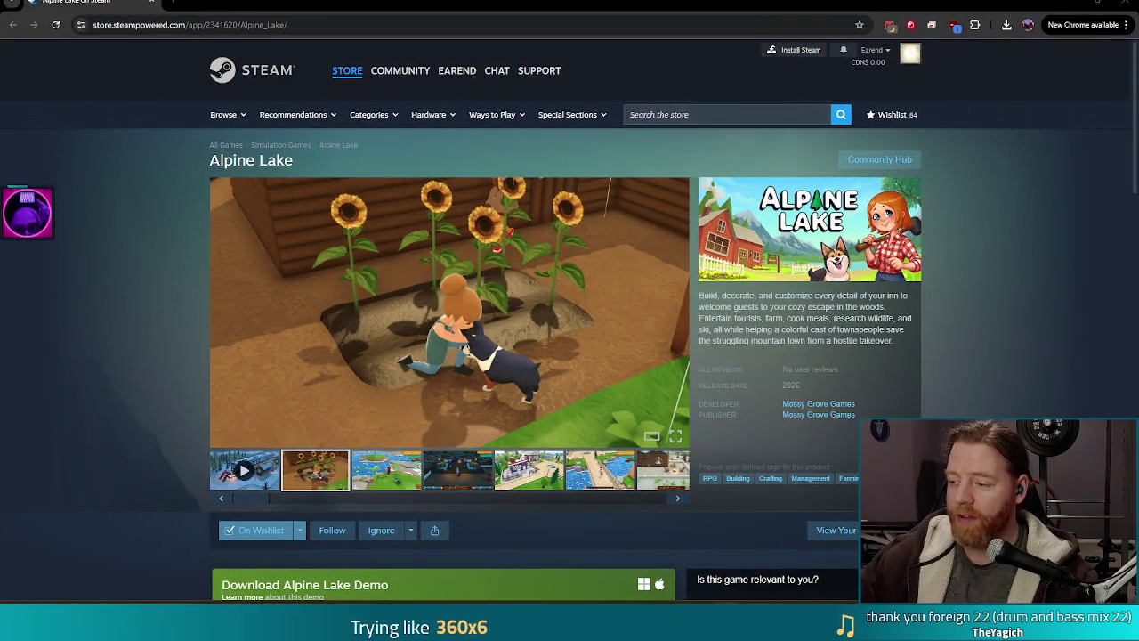
- Watch the Alpine Lake gameplay trailer full screen, skipping ahead, then exit full screen
click(243, 469)
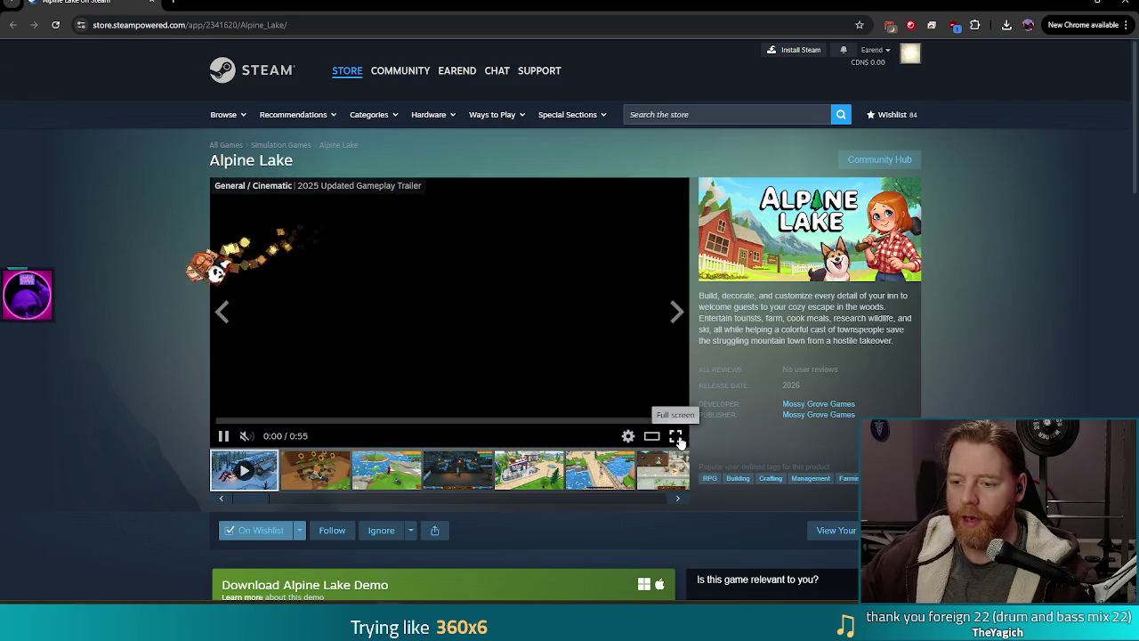
click(677, 436)
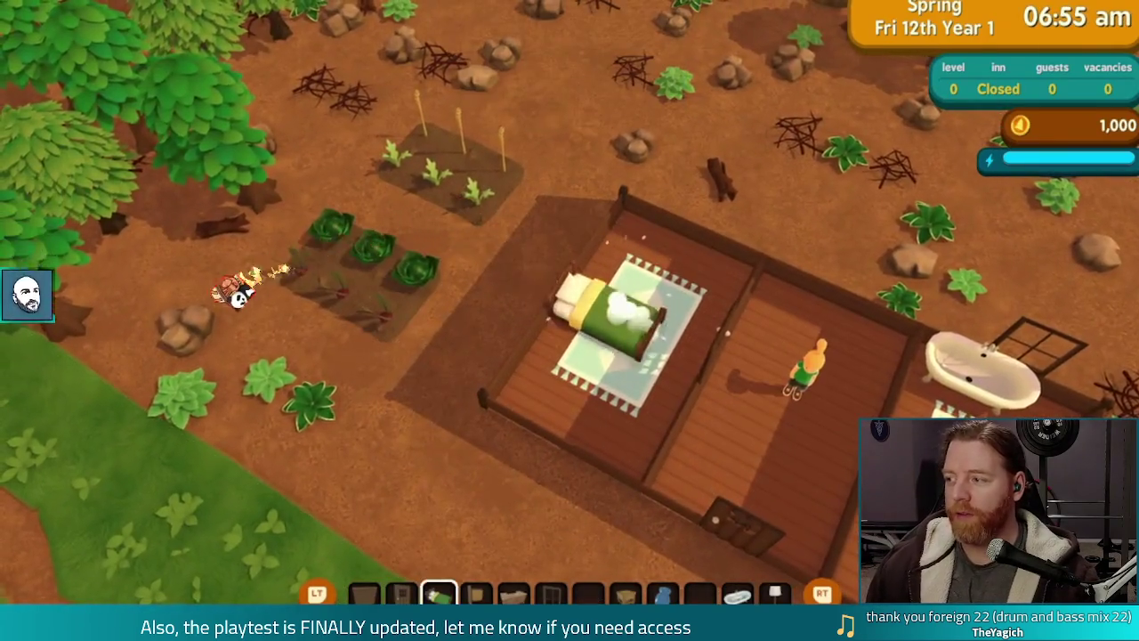
key(Escape)
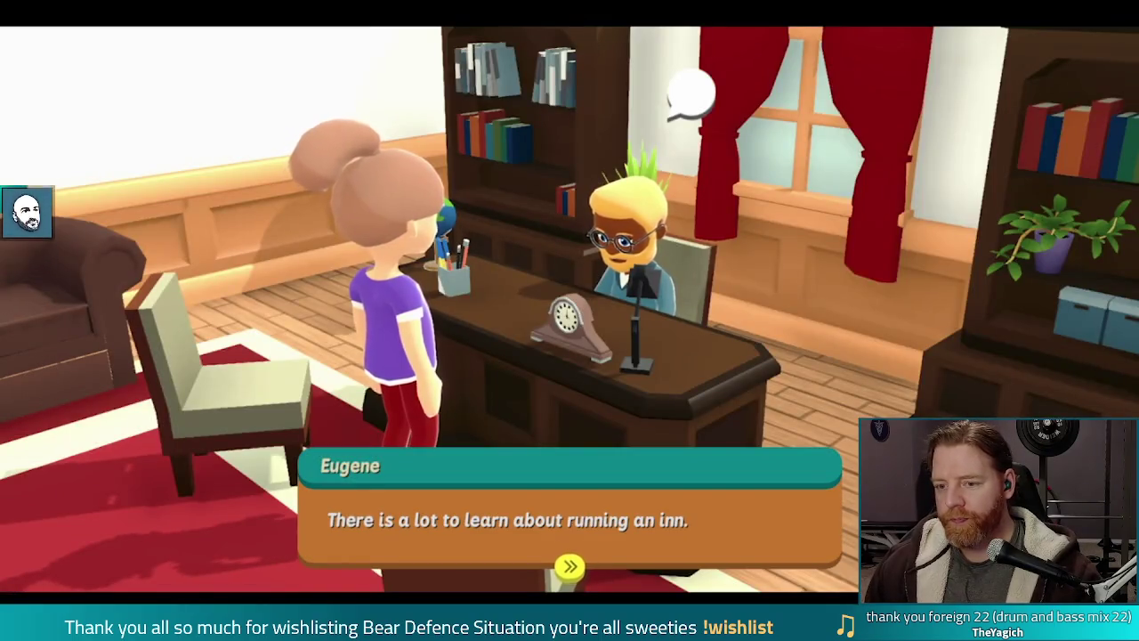
key(space)
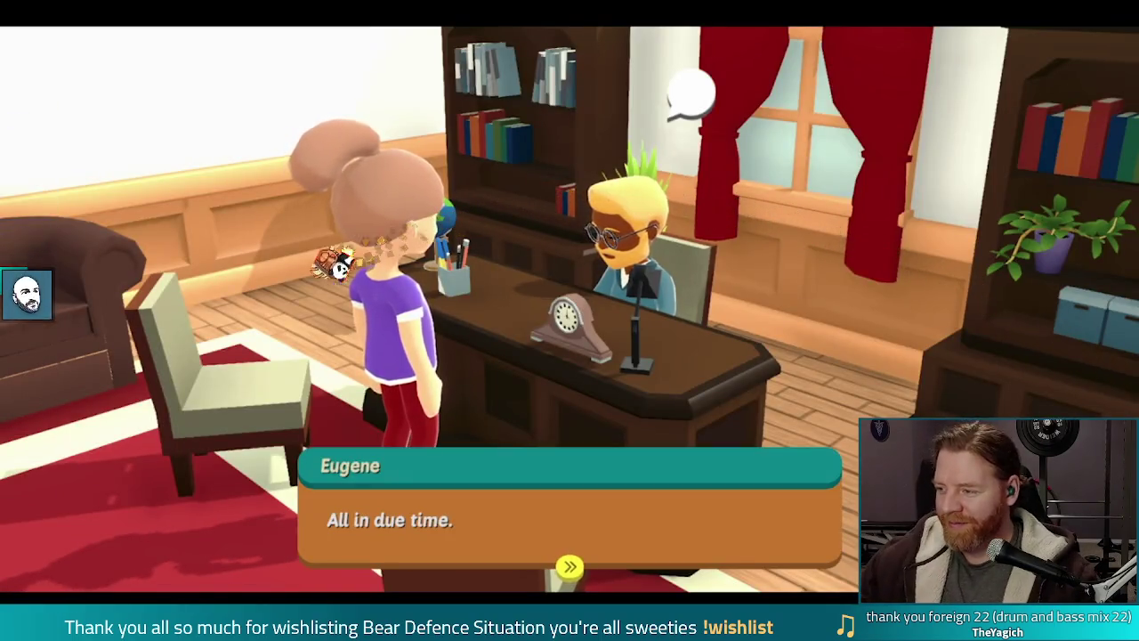
key(space)
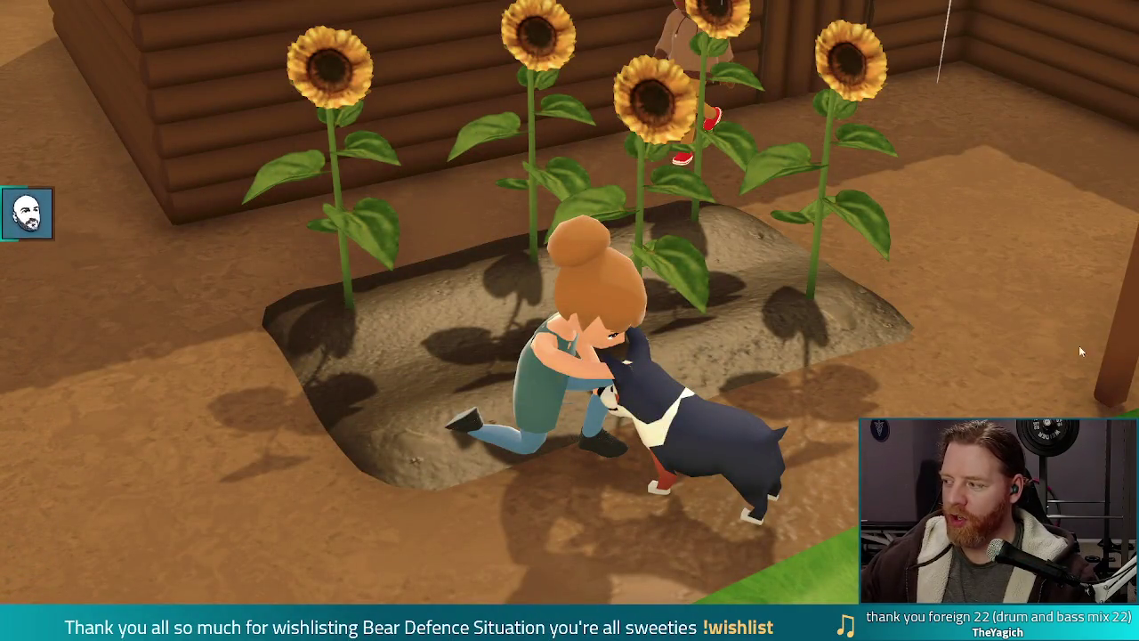
key(Escape)
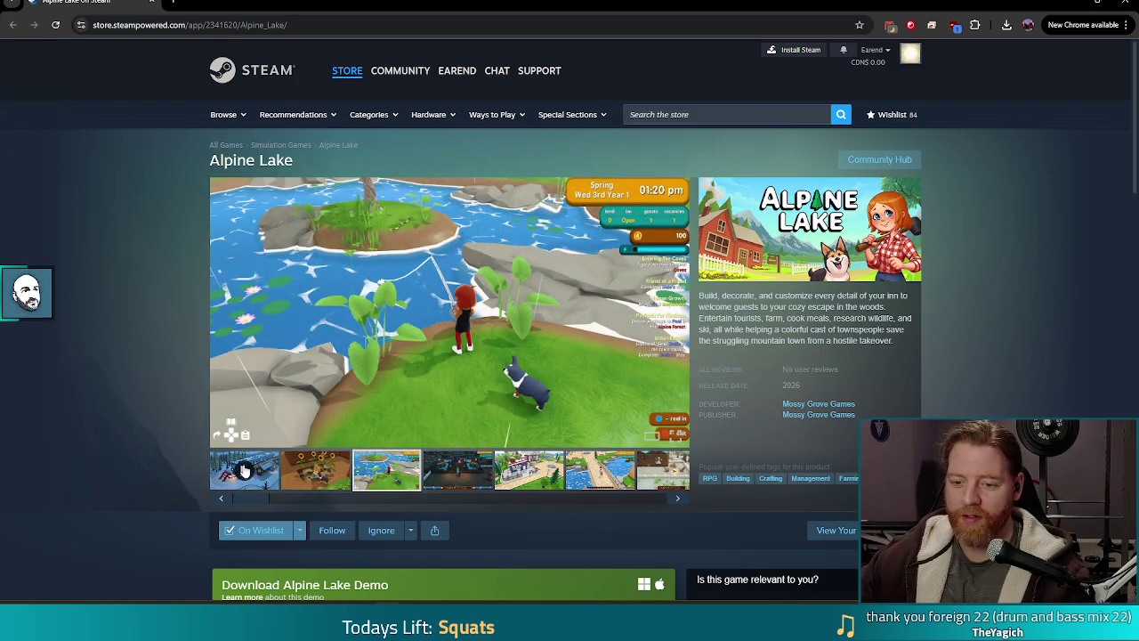
- Replay the Alpine Lake trailer full screen, exit it, and close the Chrome window
click(242, 471)
click(673, 435)
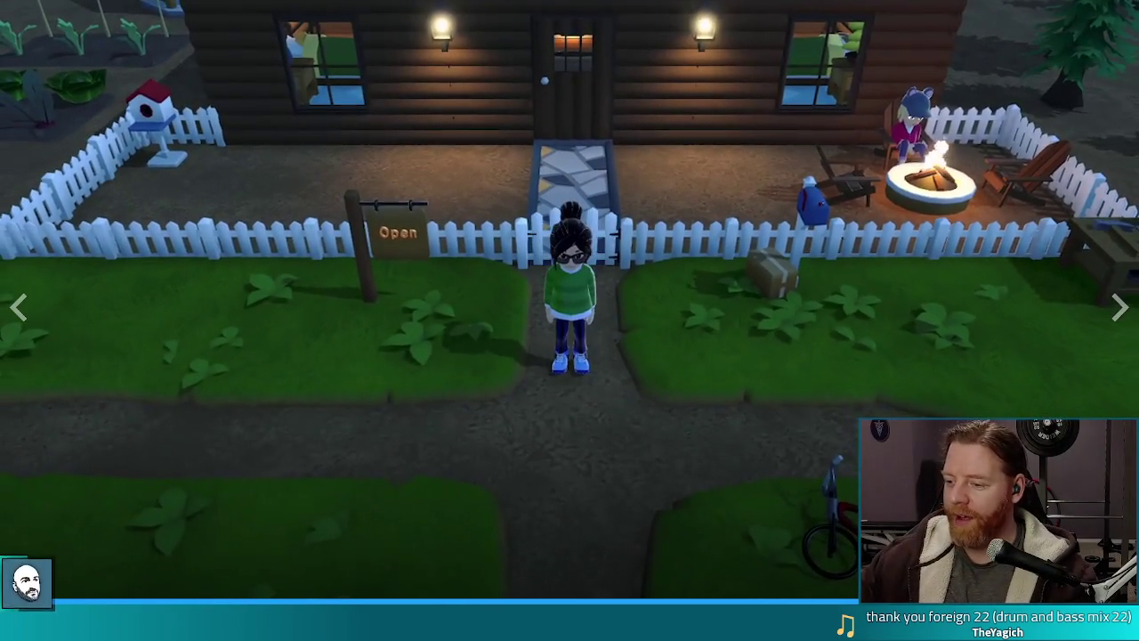
key(Escape)
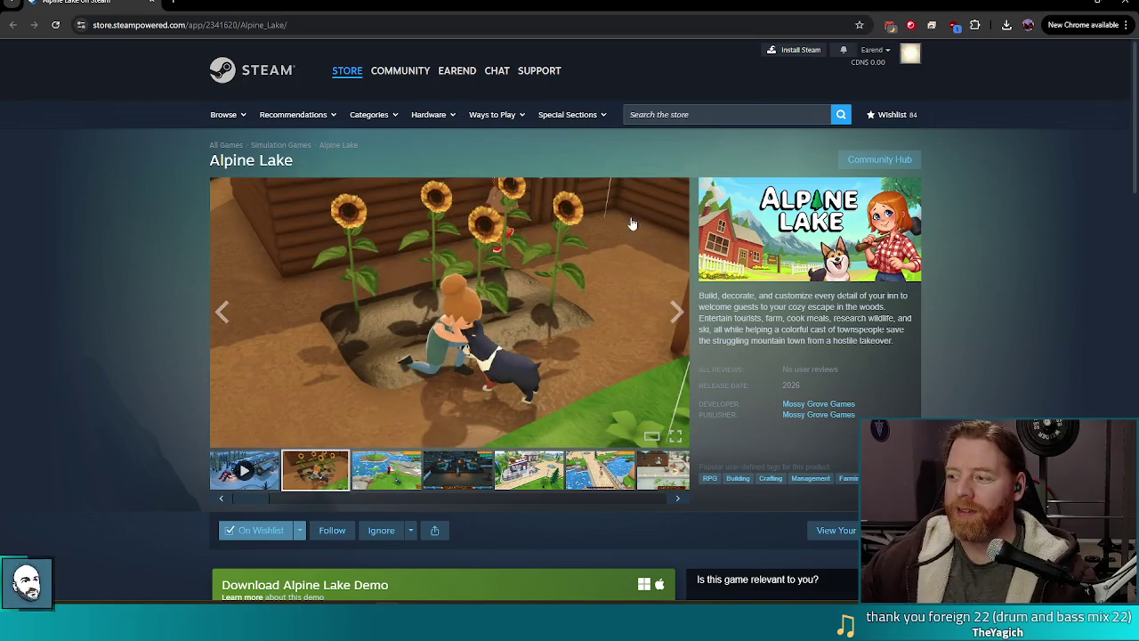
click(1128, 5)
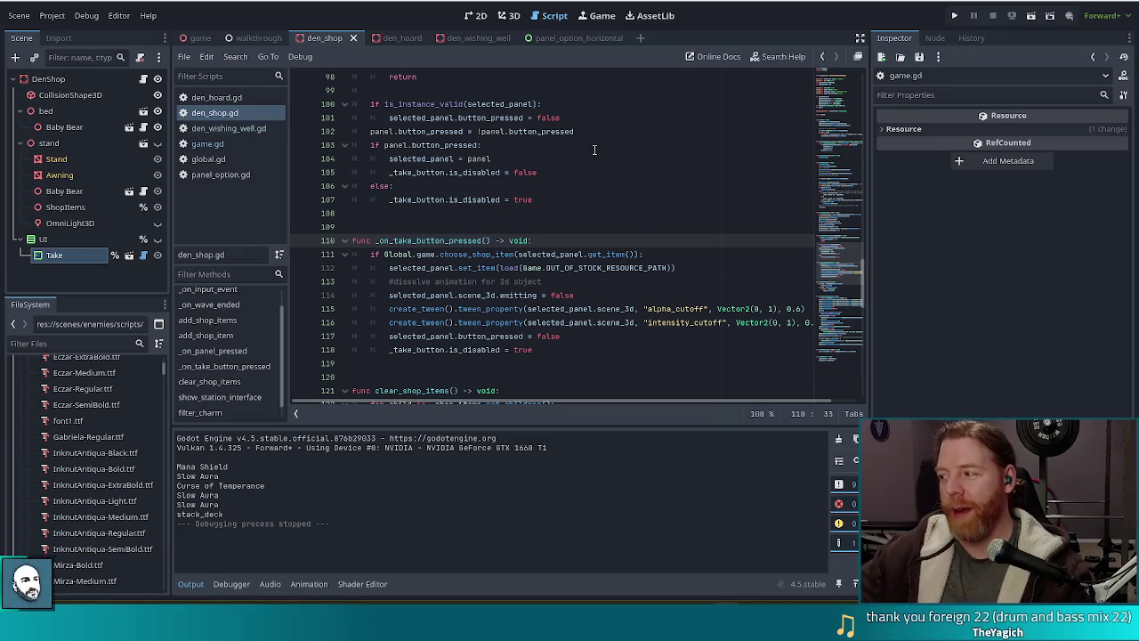
click(563, 254)
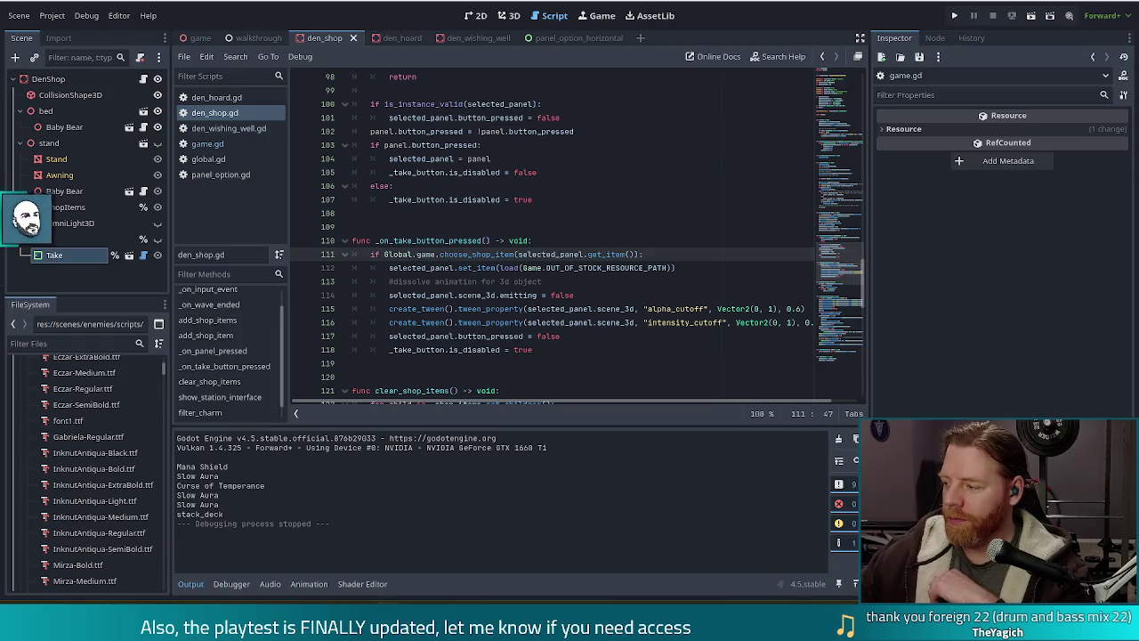
key(Up)
key(Up)
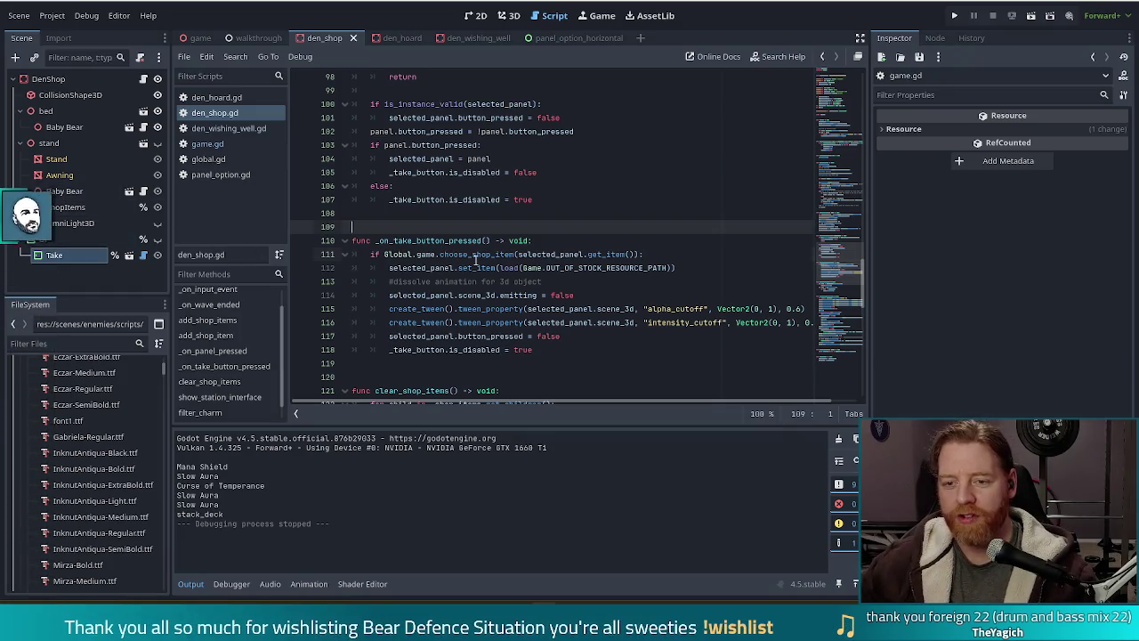
click(476, 256)
click(83, 343)
- Filter the FileSystem for 'hand_con', open hand_control.gd, and jump to _on_game_state_changed
text(hand_con)
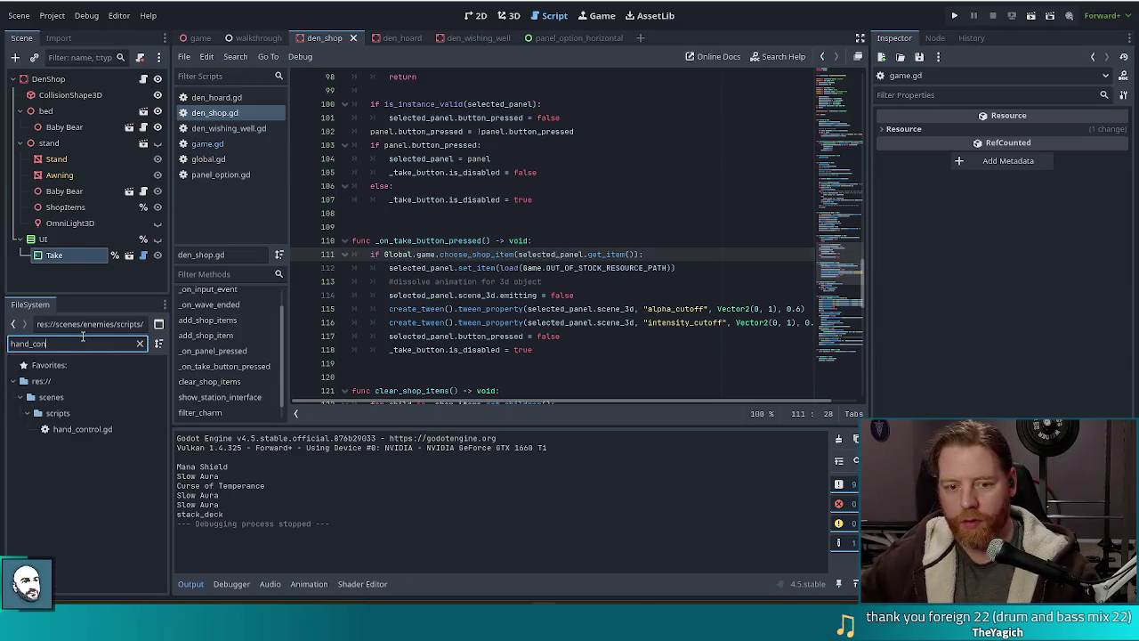
double_click(78, 429)
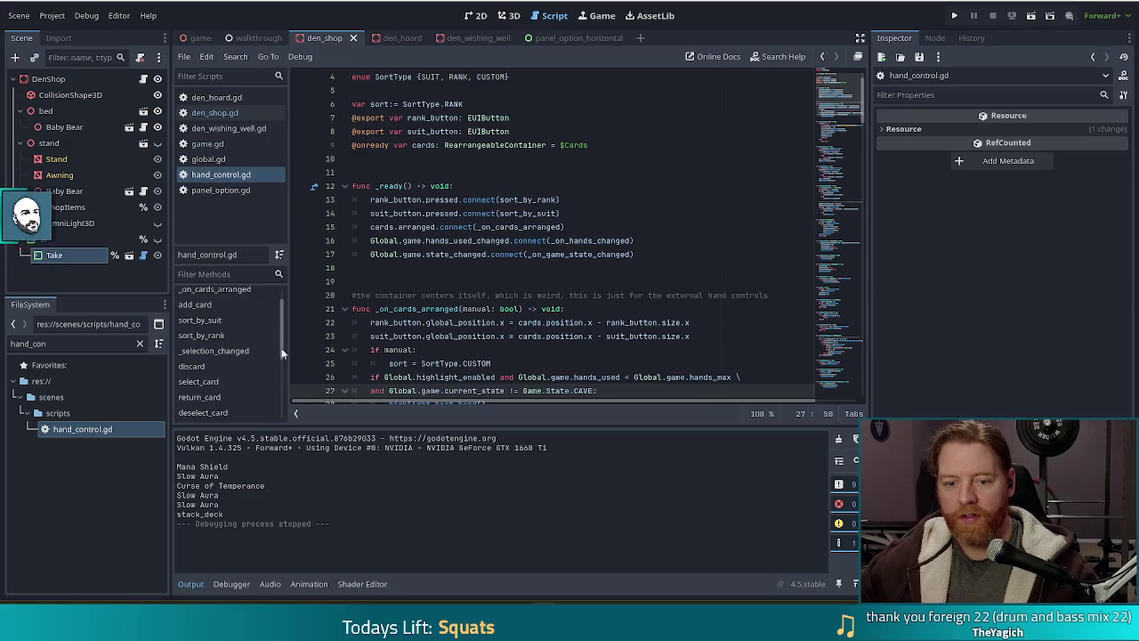
scroll(254, 356, down, 3)
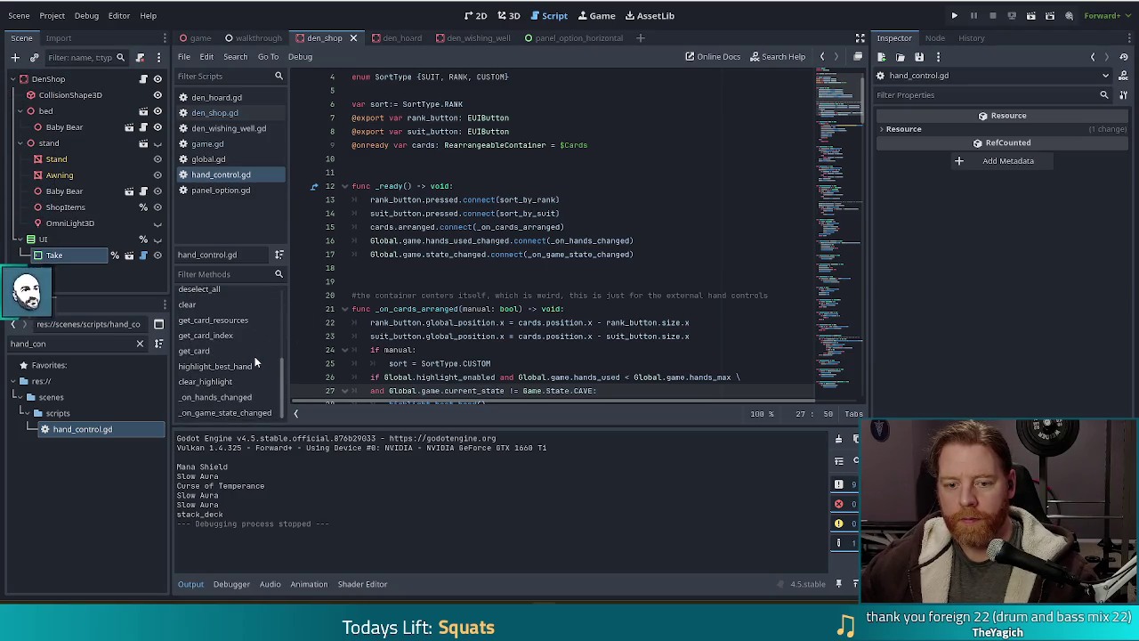
click(240, 415)
- Inspect the CAVE condition on line 178 and the hands_max check on line 171
click(462, 336)
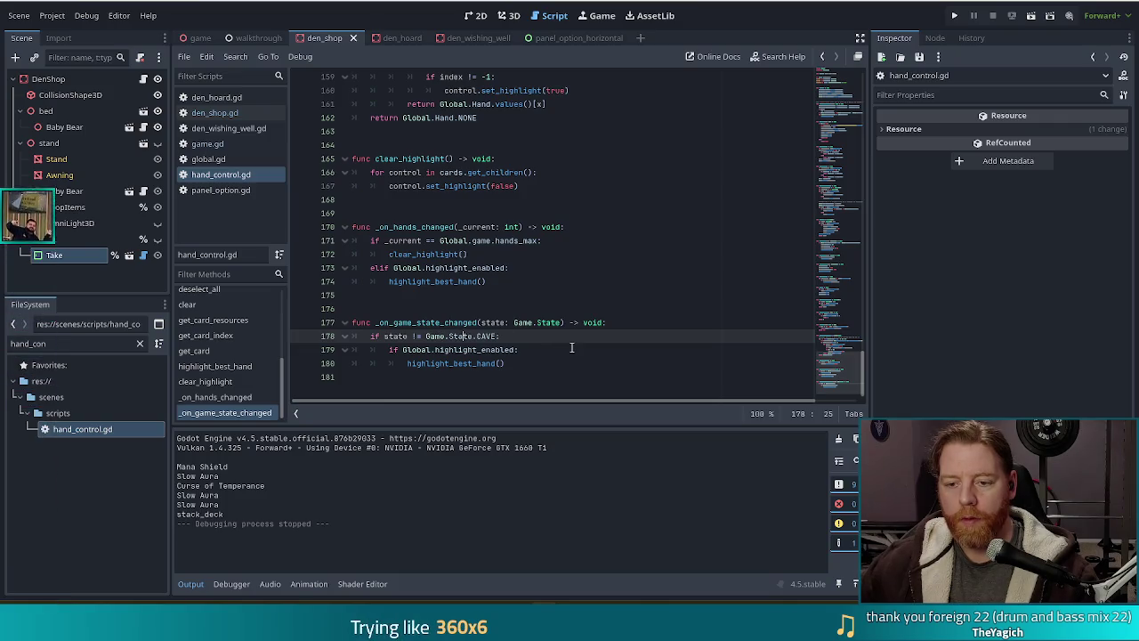
drag(426, 336, 446, 363)
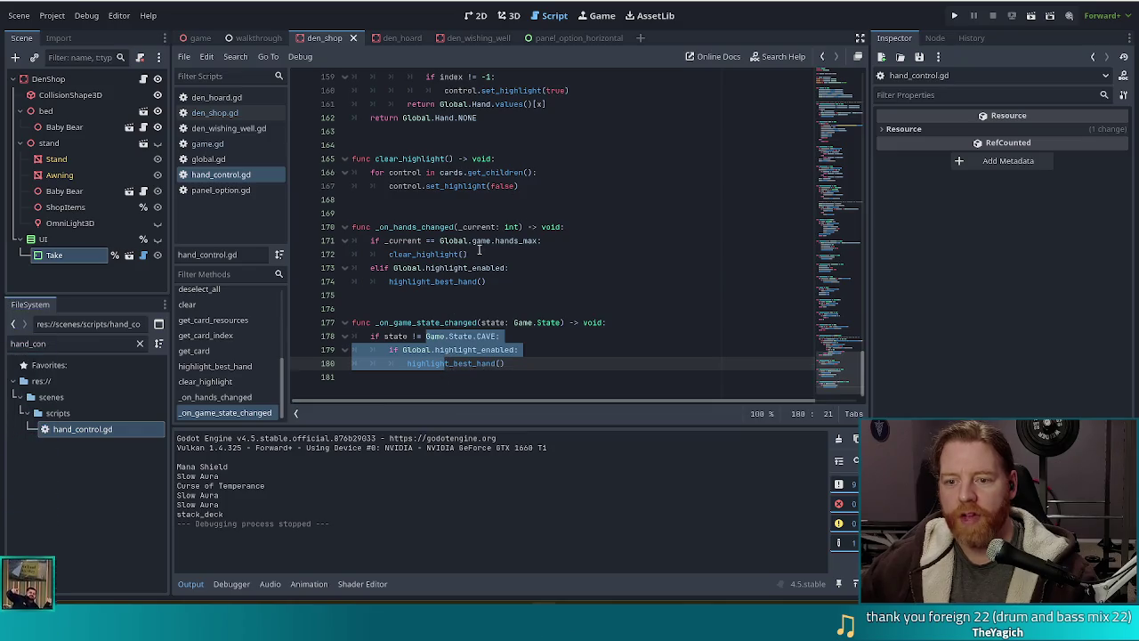
click(556, 242)
drag(556, 242, 437, 241)
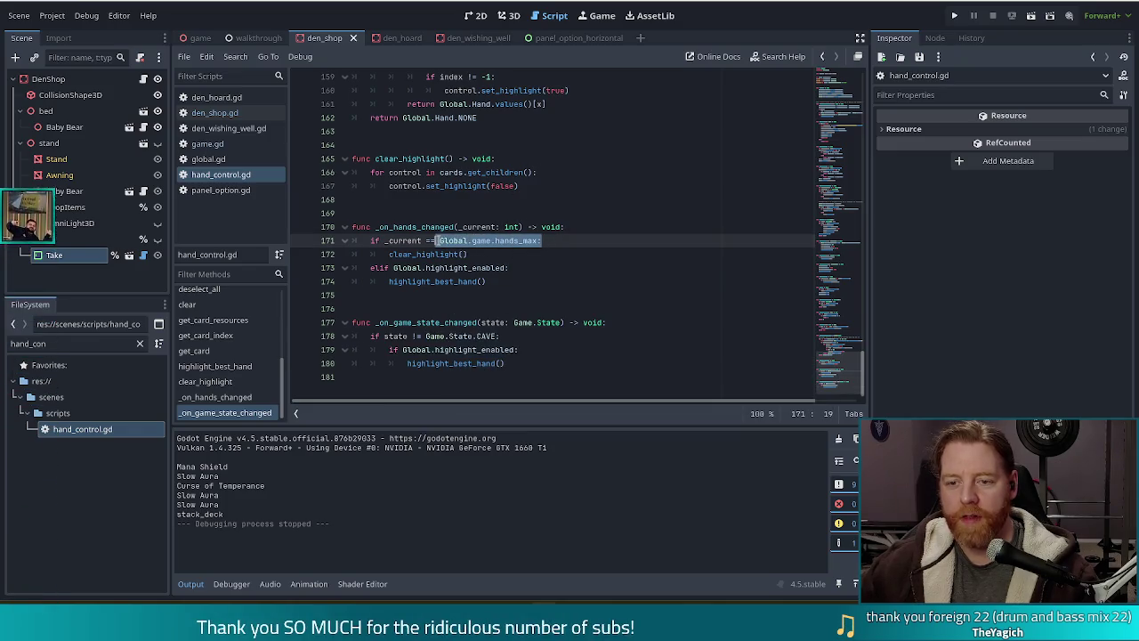
click(500, 337)
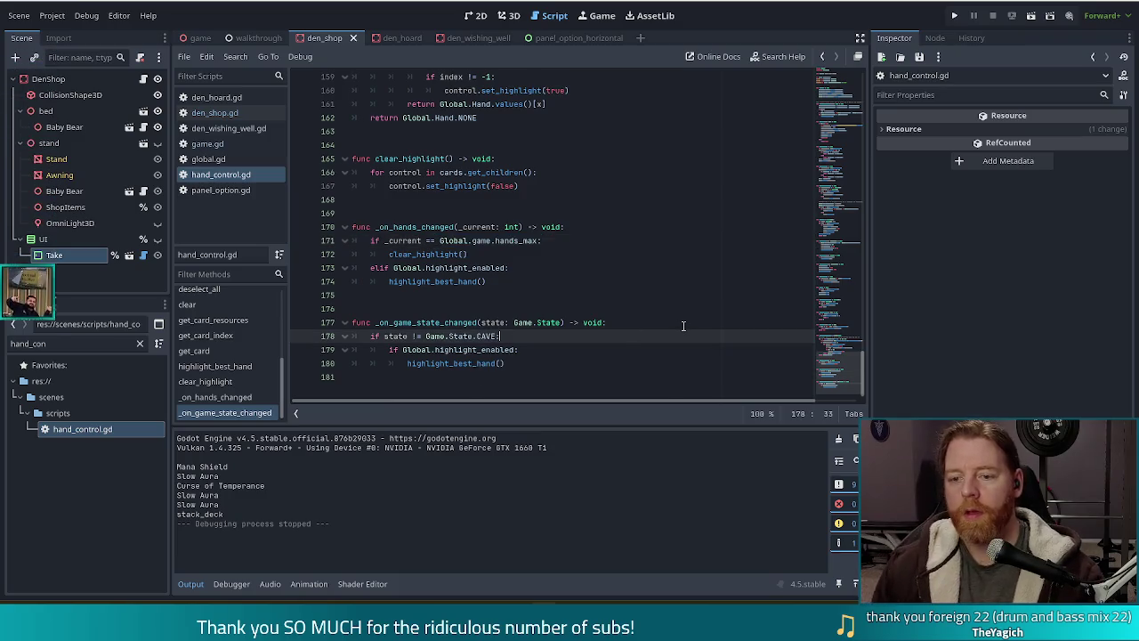
- Append 'and Global.game.hands_used != Global.game.hands_max' to line 178 and save hand_control.gd
key(Left)
text(and )
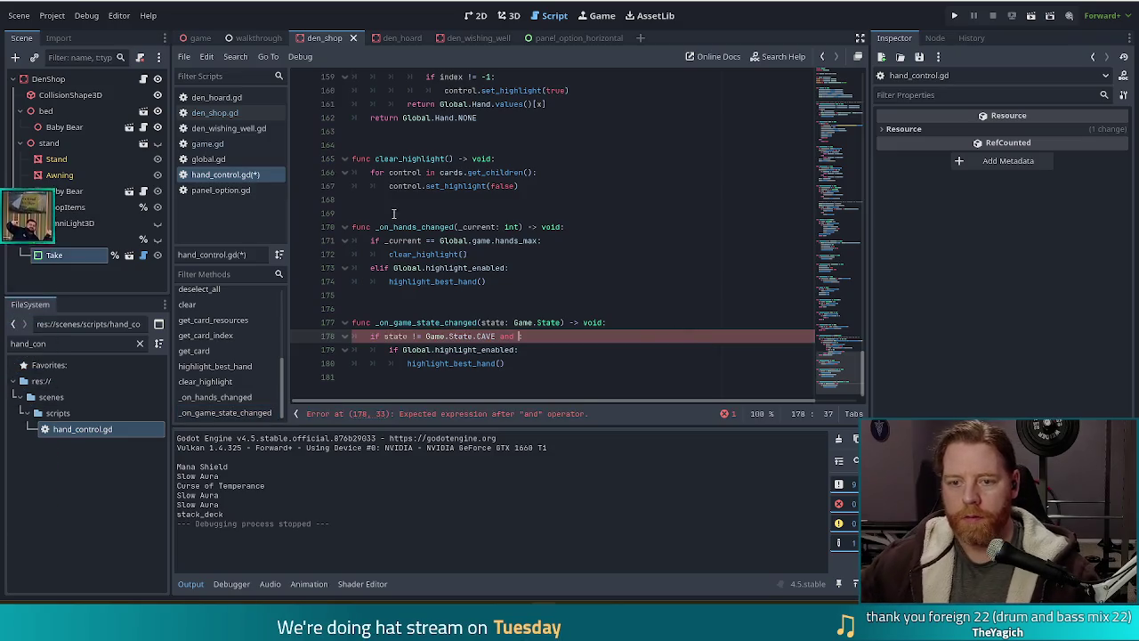
text(Global.game.)
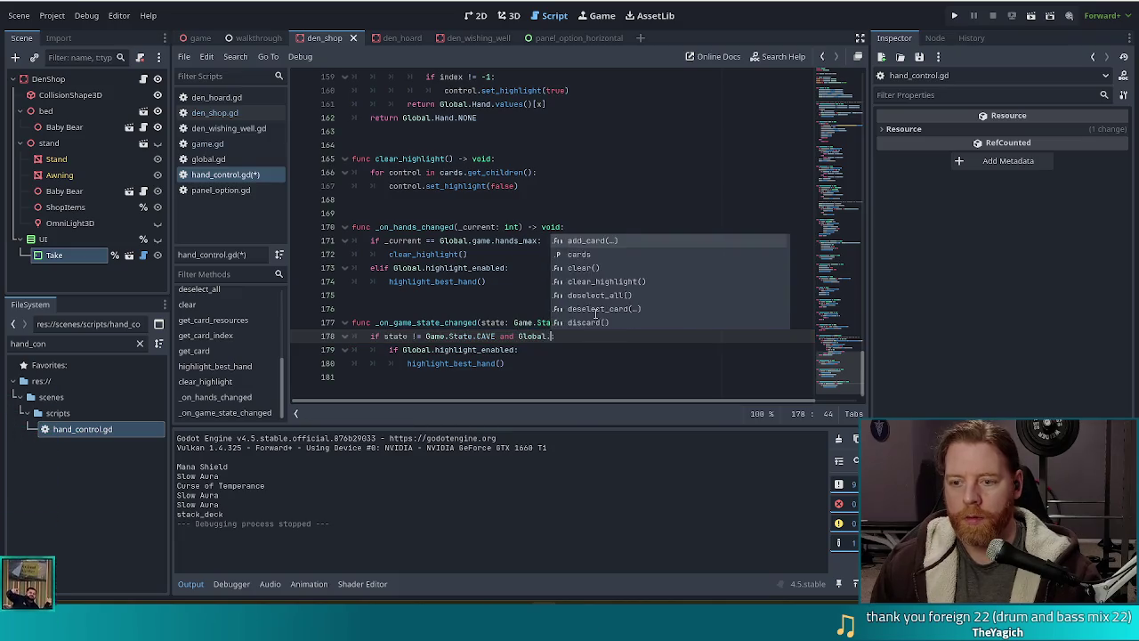
text(ha)
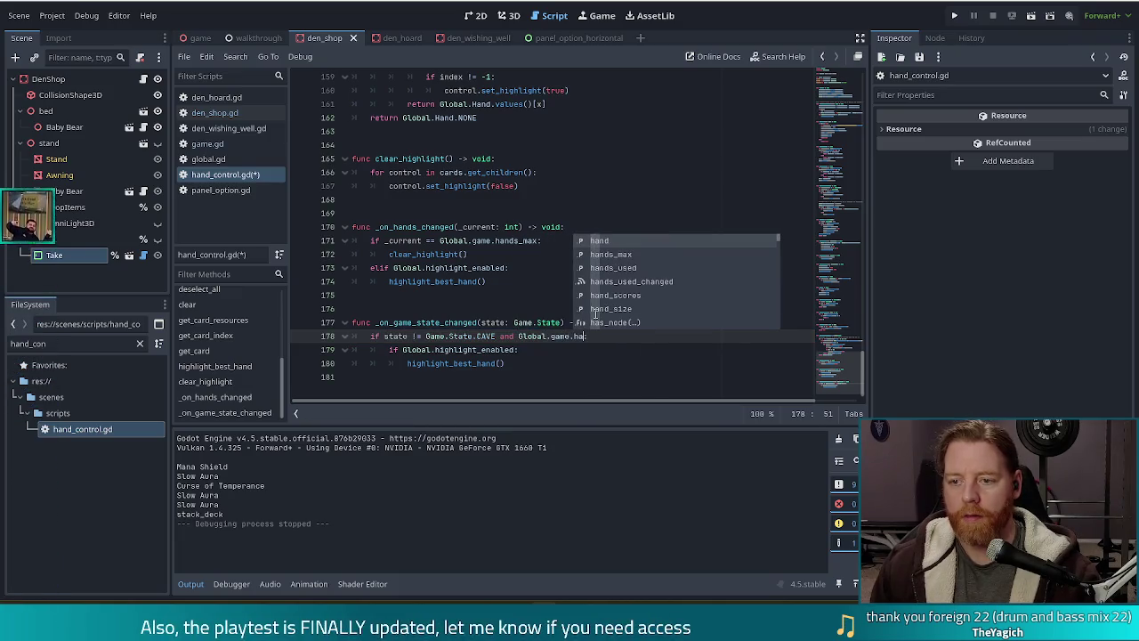
key(Down)
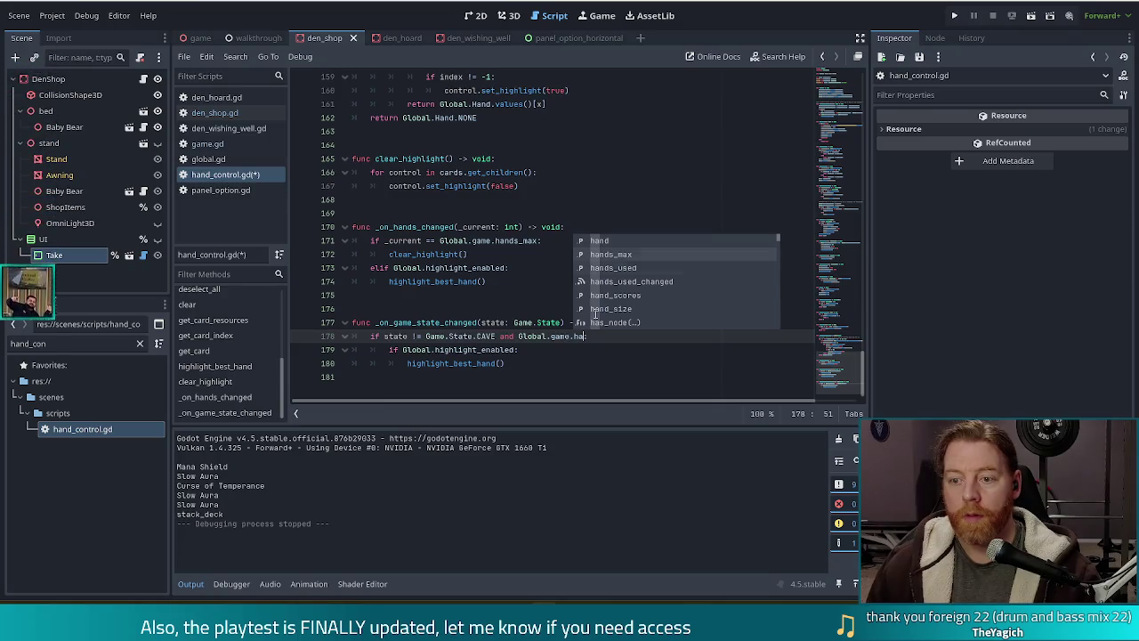
key(Down)
key(Return)
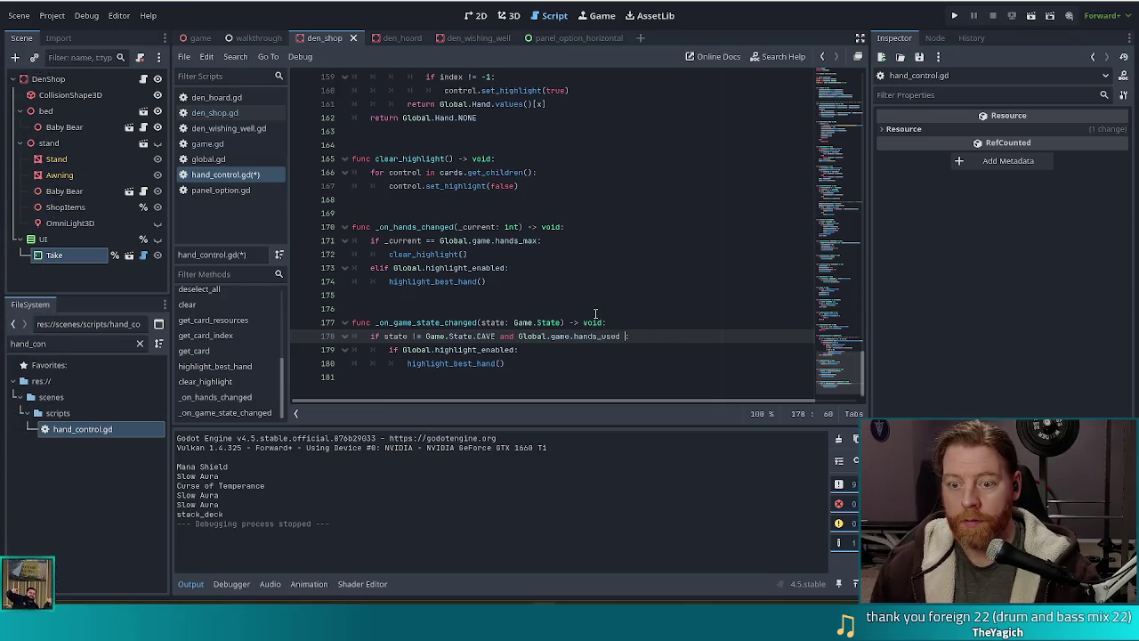
text(!= )
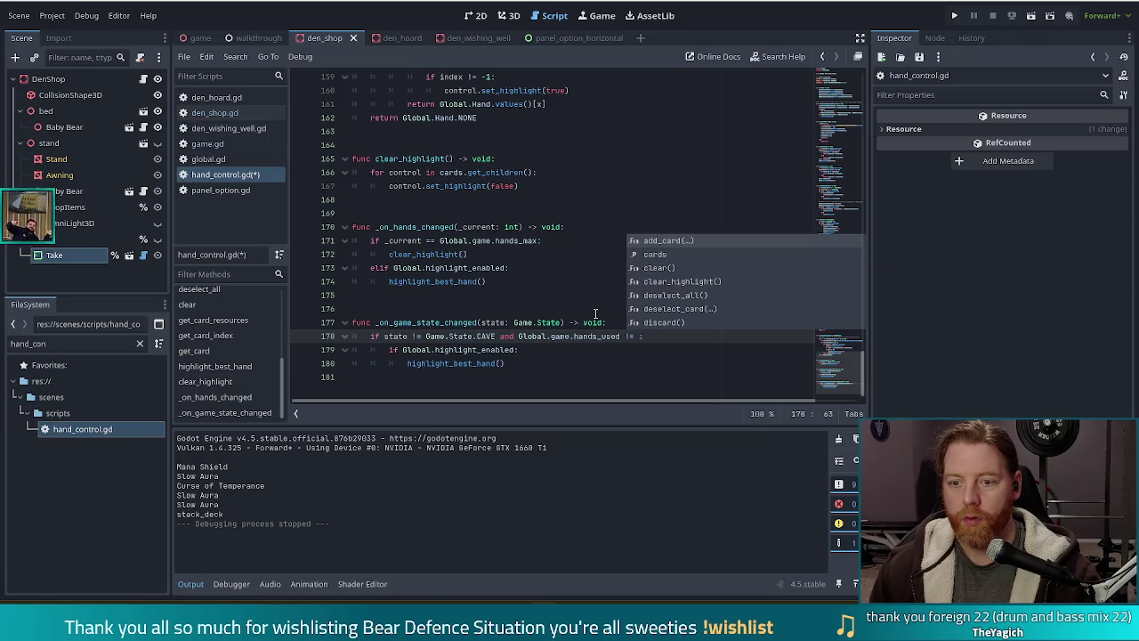
text(Glo)
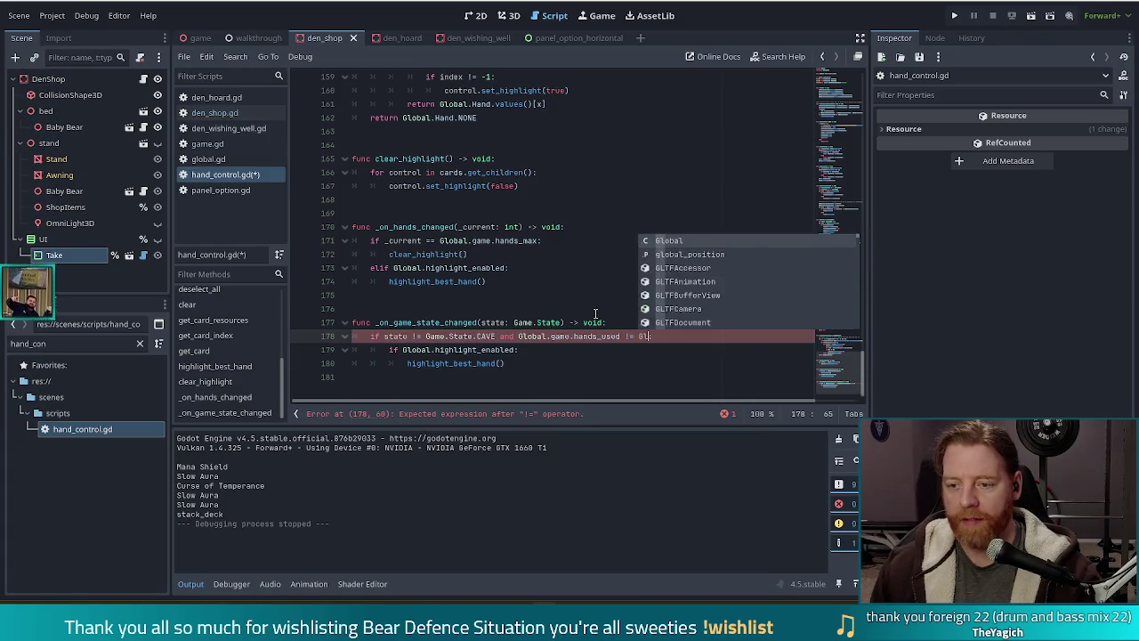
key(Return)
text(.game.)
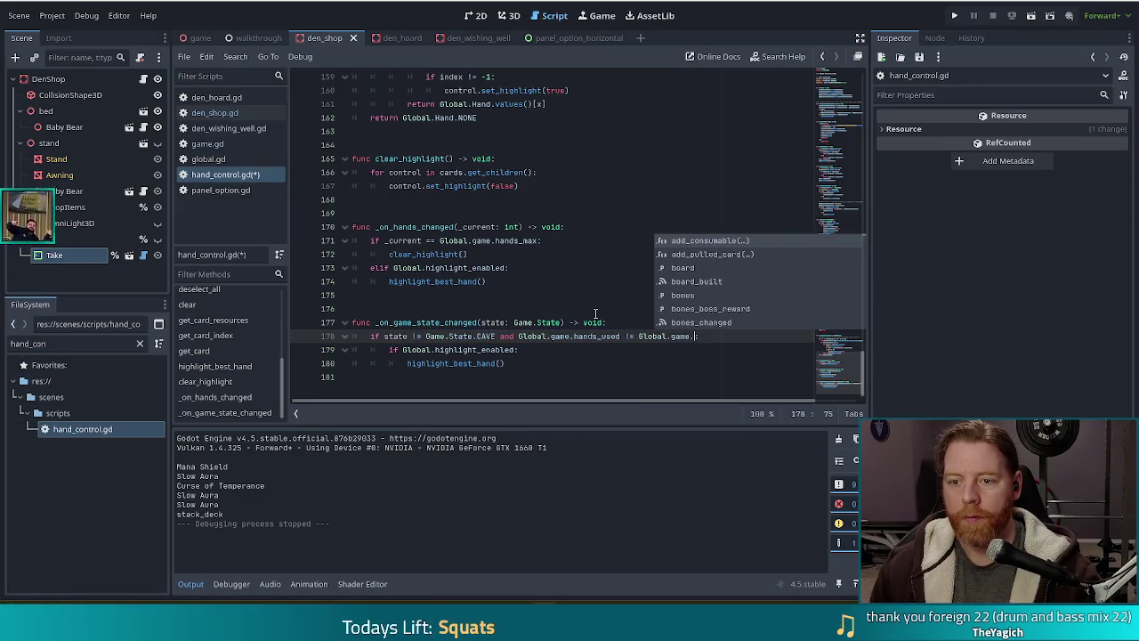
text(hands_max)
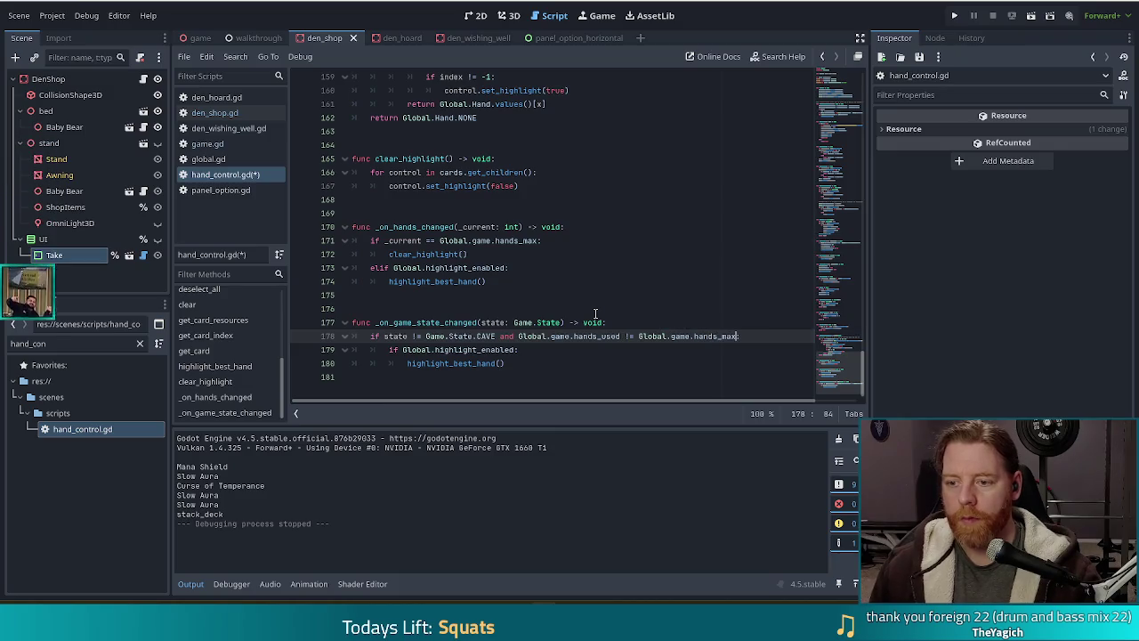
key(ctrl+s)
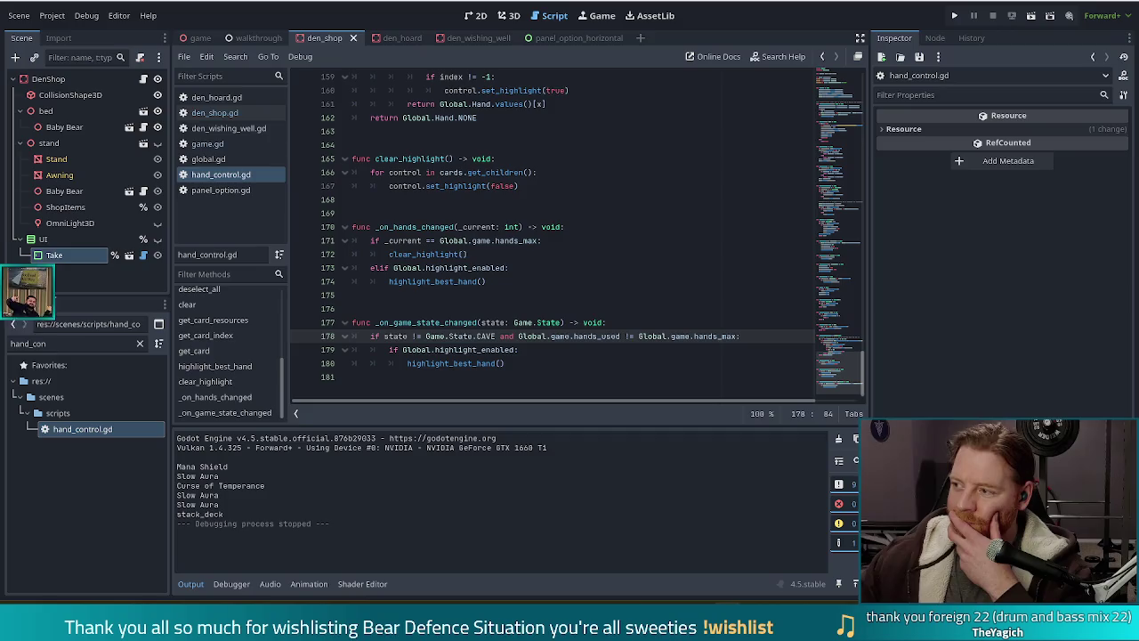
- Switch briefly to the stream chat window, then return to the Godot editor
key(alt+Tab)
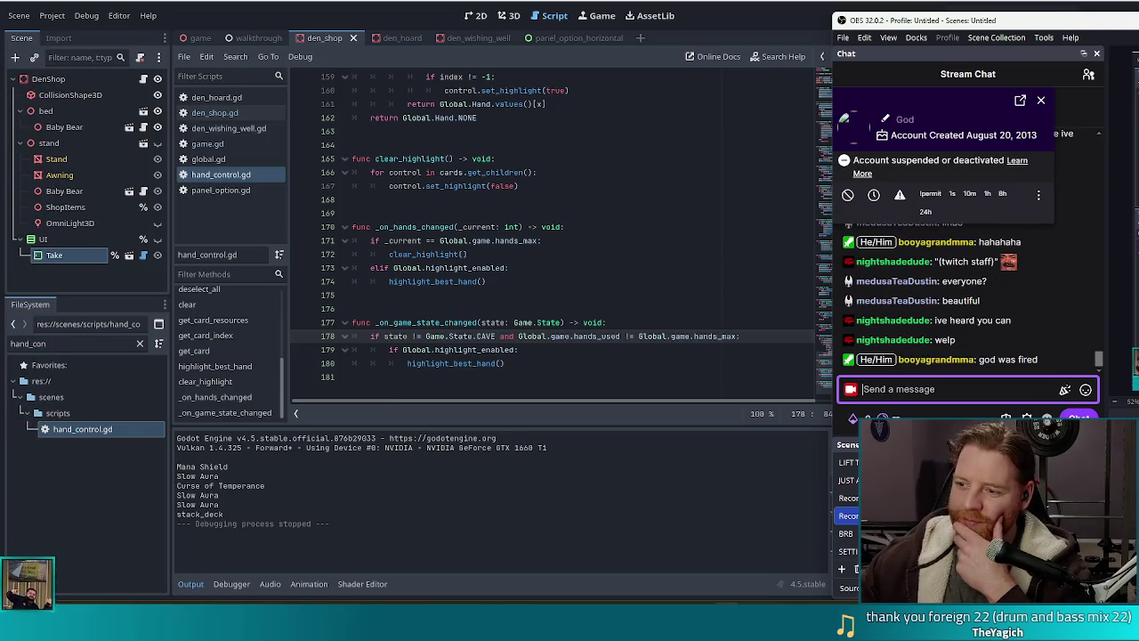
key(alt+Tab)
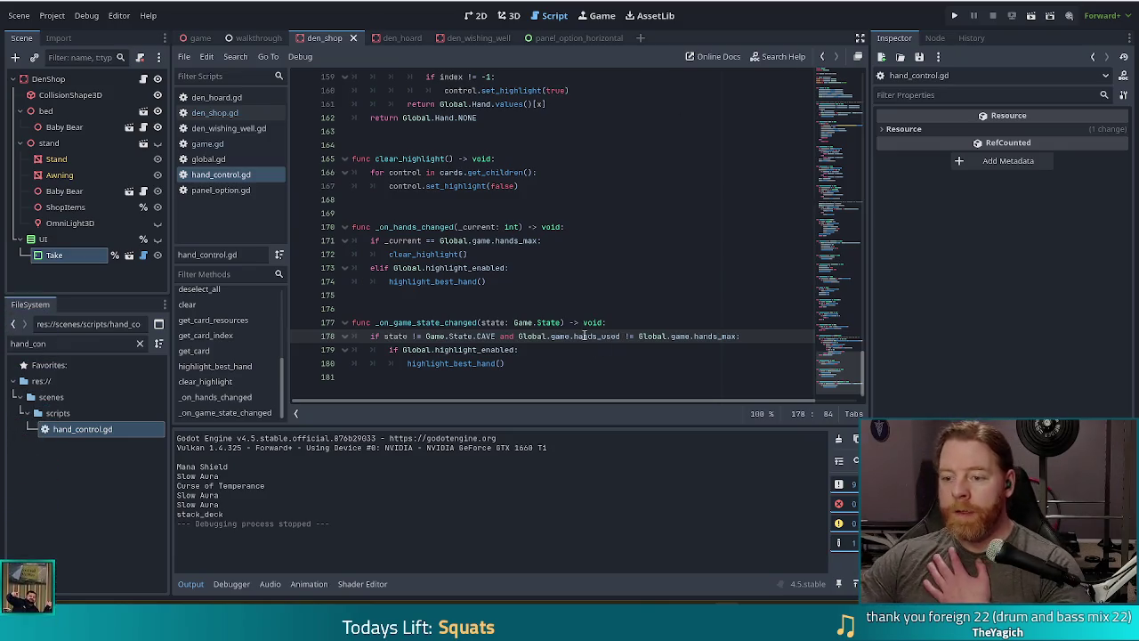
- Place the cursor on line 179 of hand_control.gd
click(554, 349)
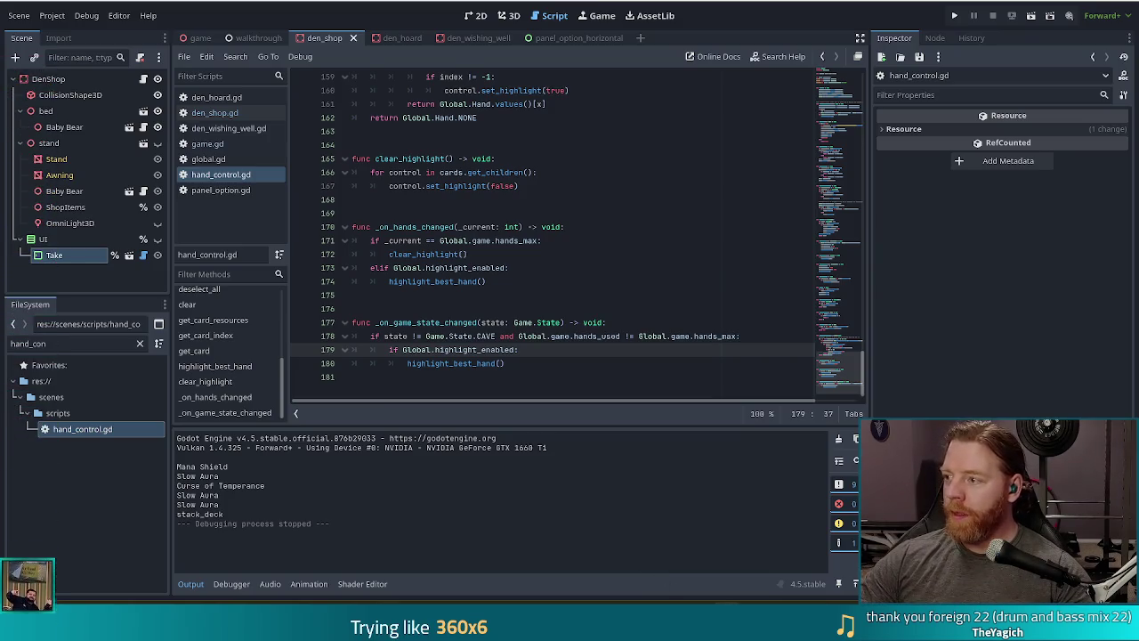
- Run the project to playtest the CAVE-state highlight change
click(955, 15)
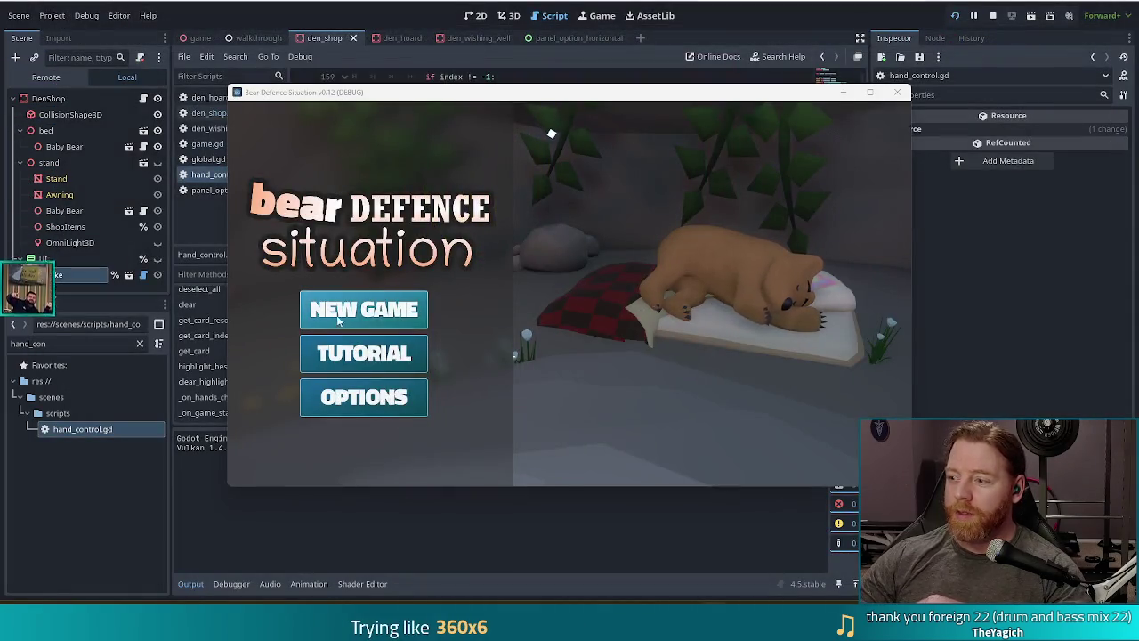
- Start a new game, confirm Highlight Best Hand is on, and continue to the Level 1/9 map
click(379, 308)
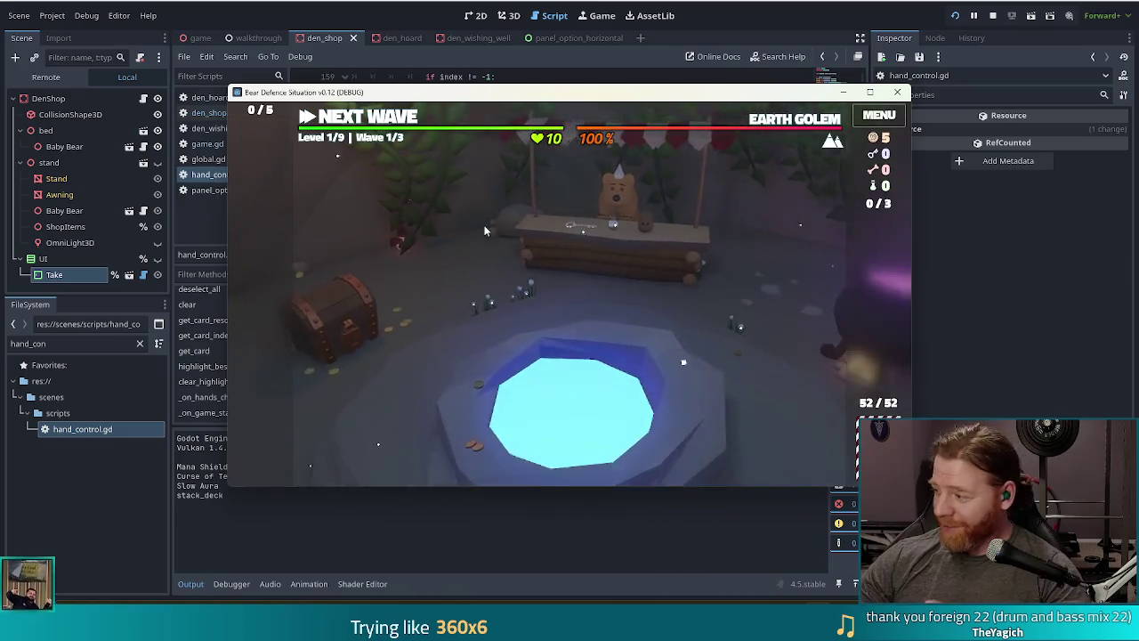
click(876, 116)
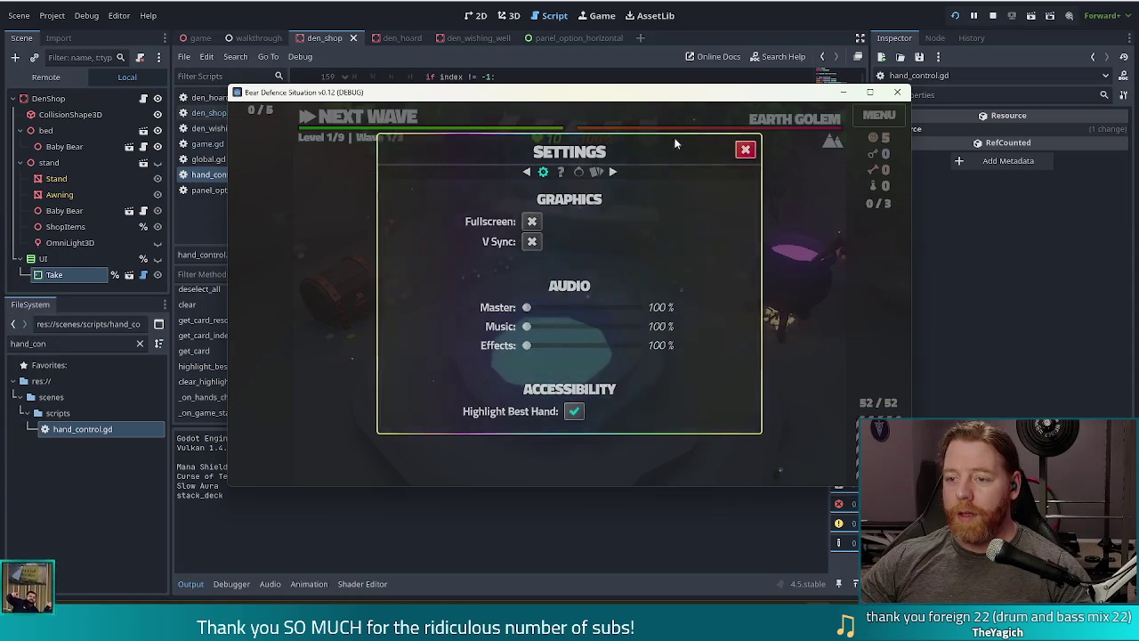
click(746, 148)
click(372, 121)
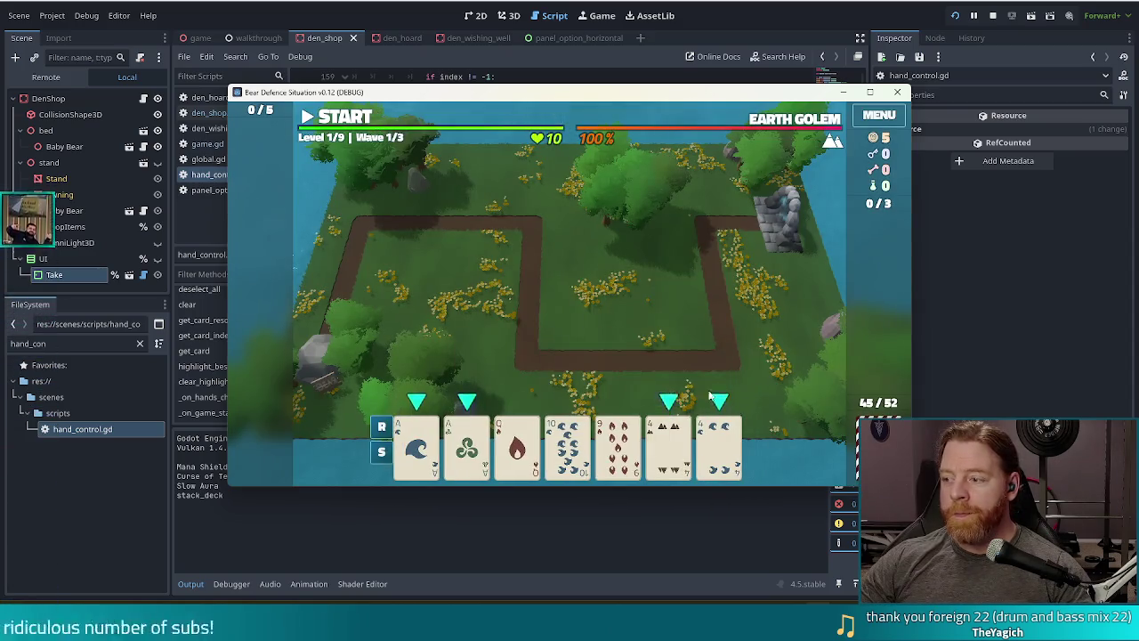
- Build ballista towers beside the path from the pair of 4s, the King of Wind and another card
drag(668, 445, 728, 445)
click(728, 445)
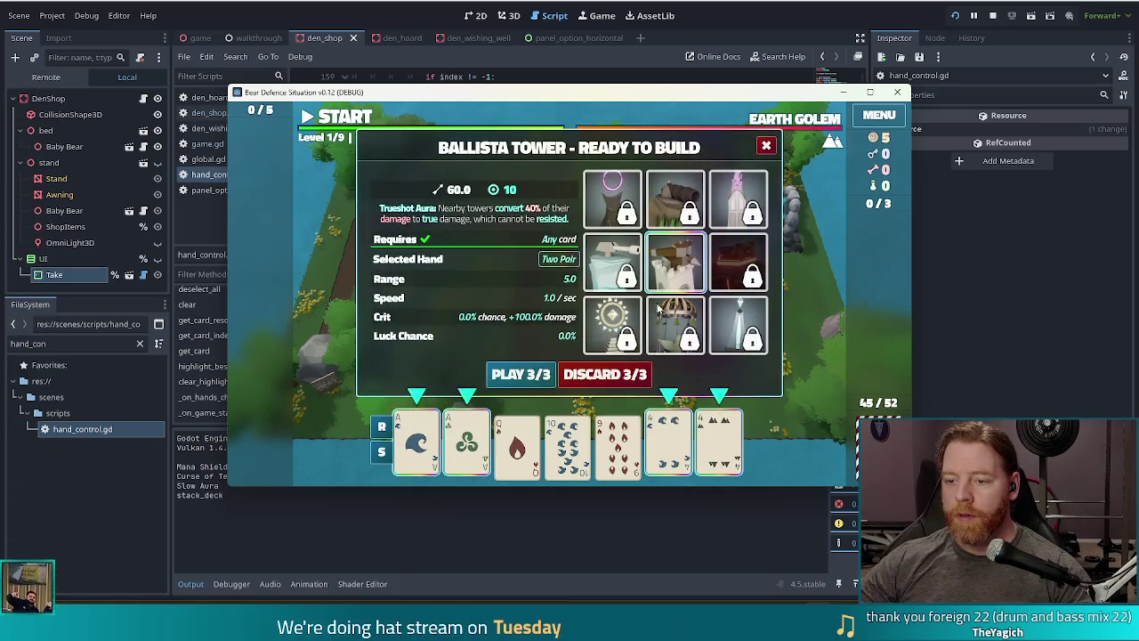
click(523, 375)
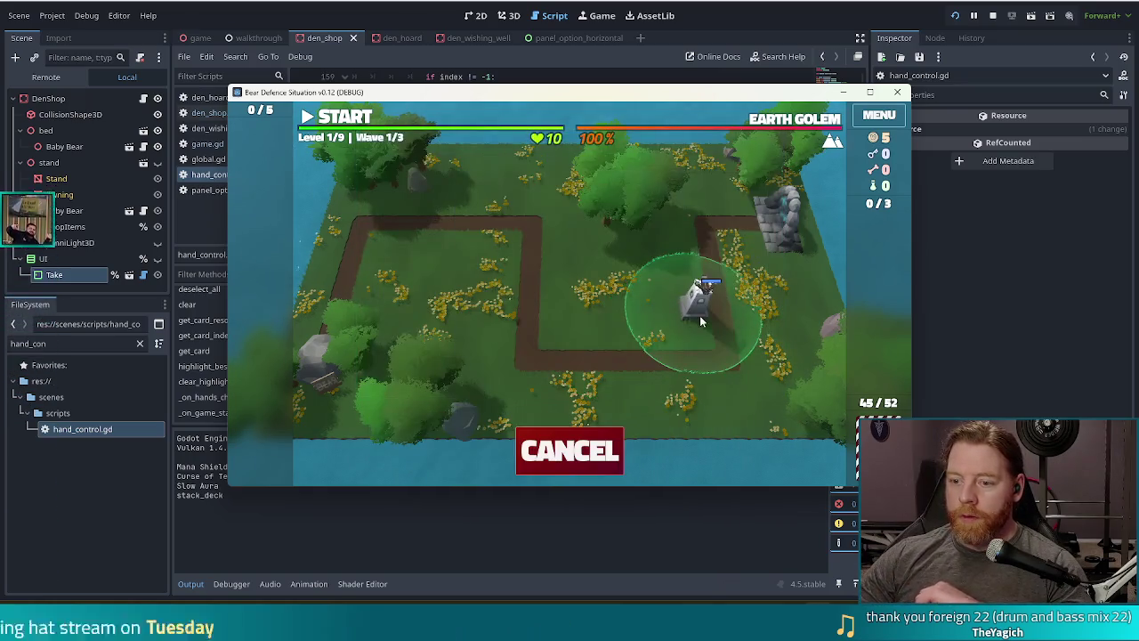
click(665, 448)
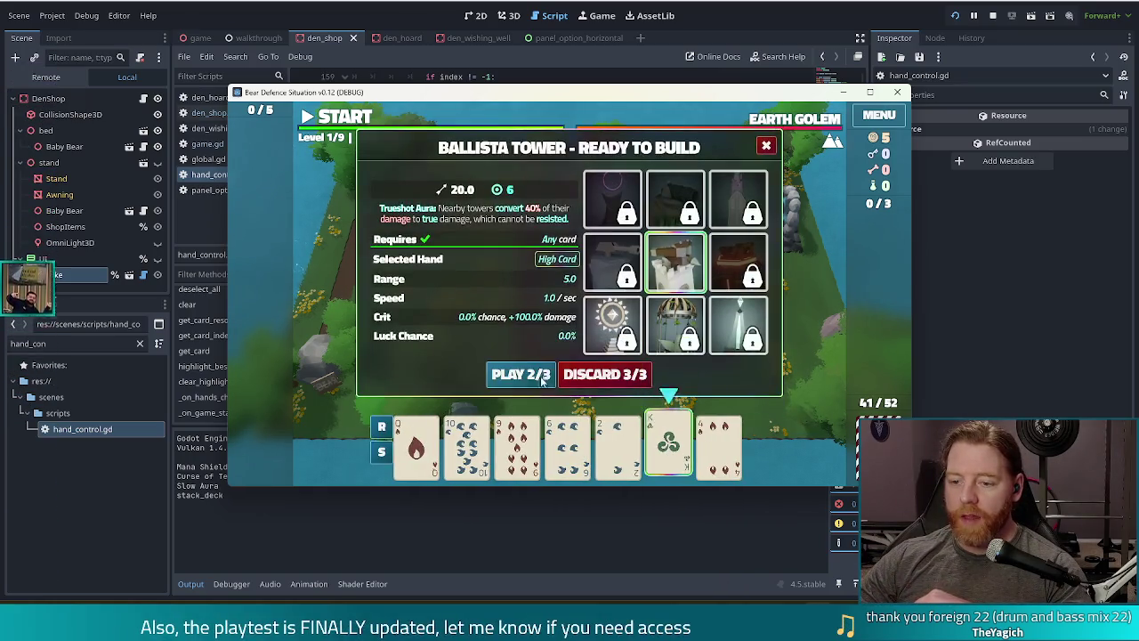
click(521, 374)
click(557, 296)
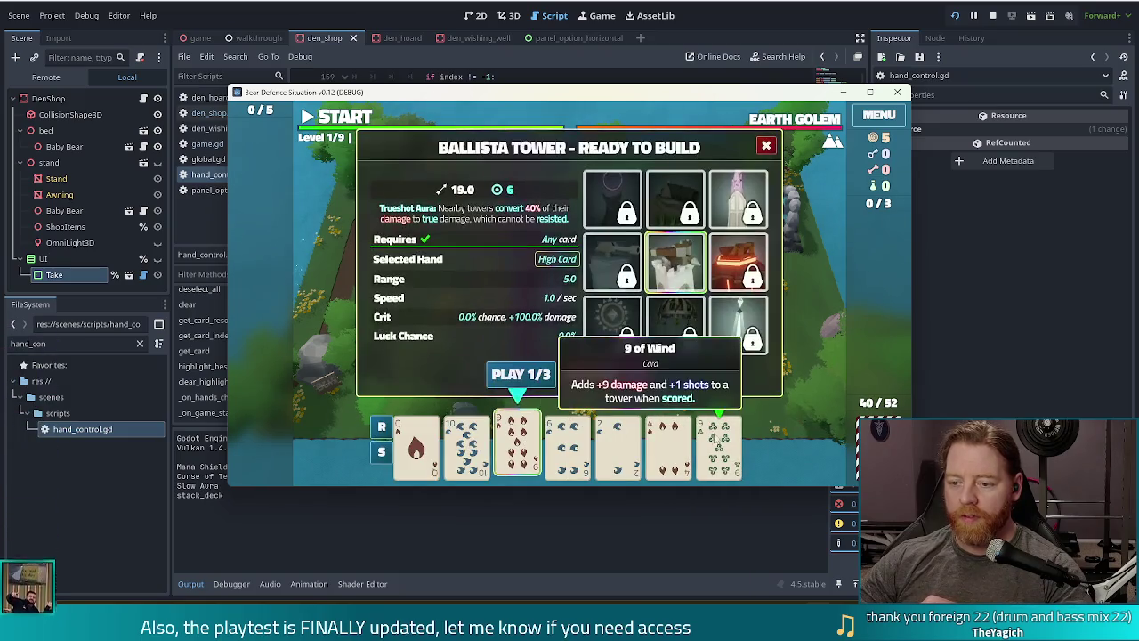
click(718, 444)
click(521, 375)
click(511, 258)
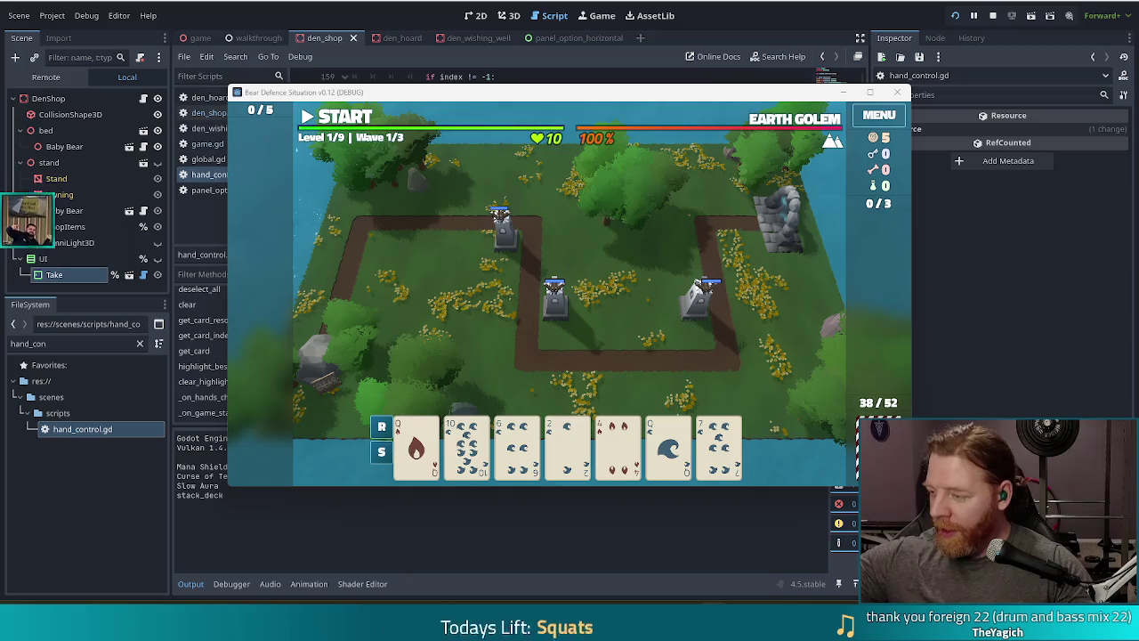
- Start wave 1, pause it briefly, then resume so the golems advance
click(347, 117)
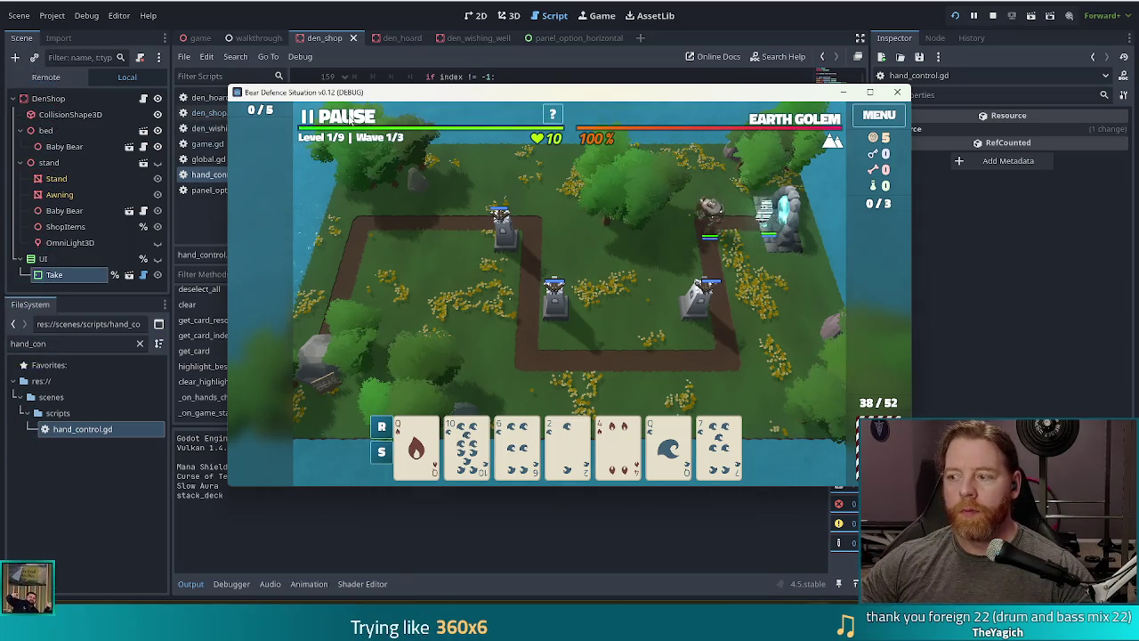
click(350, 121)
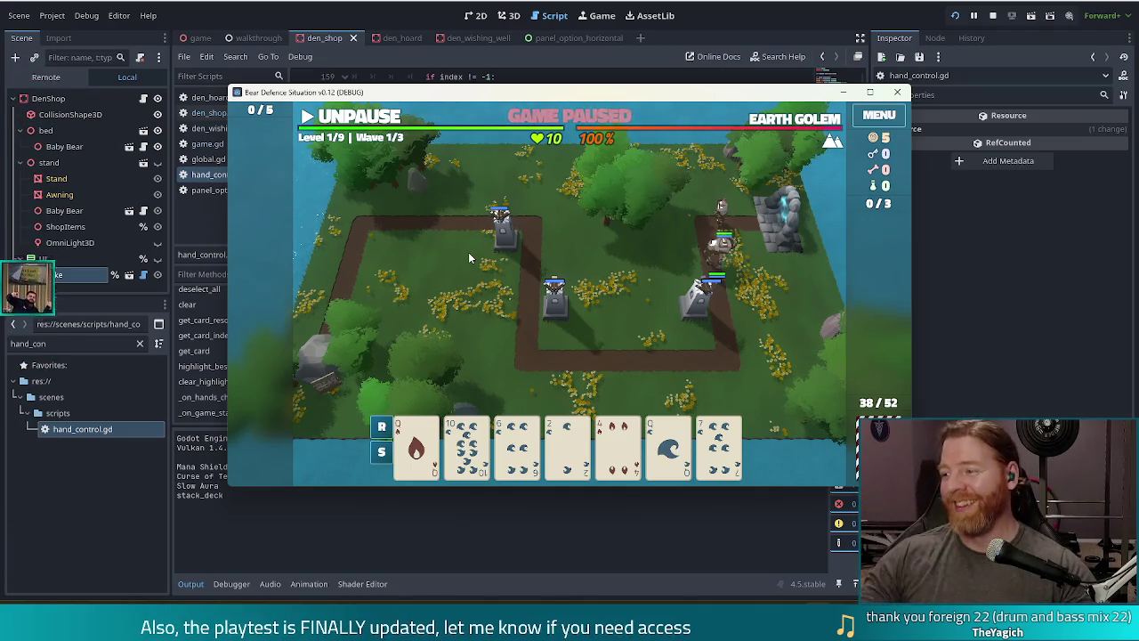
click(357, 117)
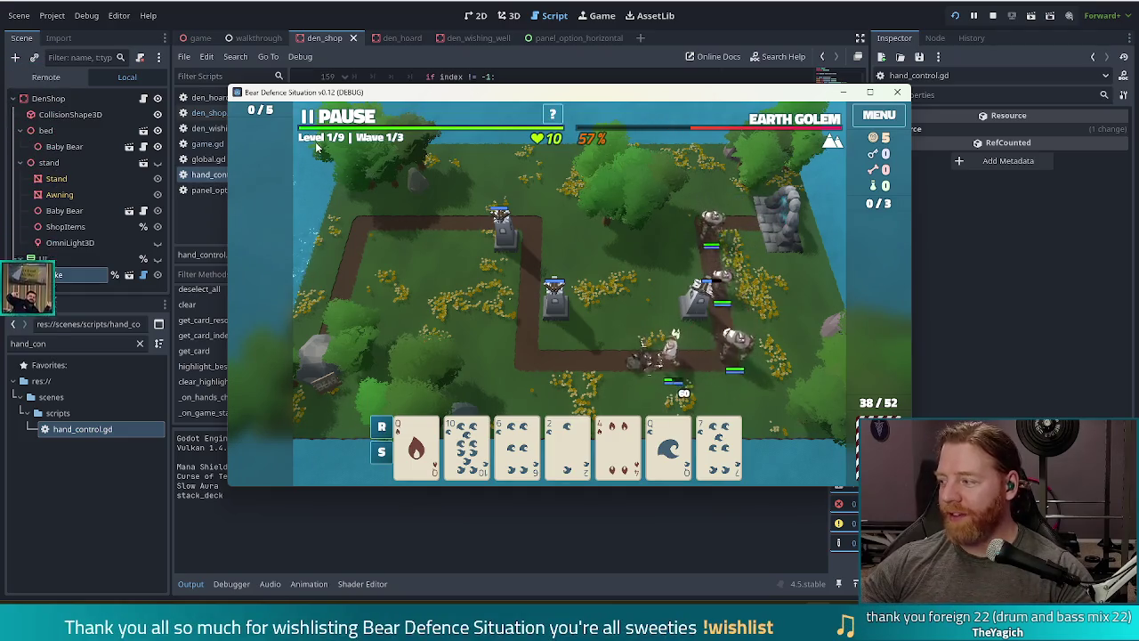
- Pause wave 1 mid-run with Space and focus the game window
key(space)
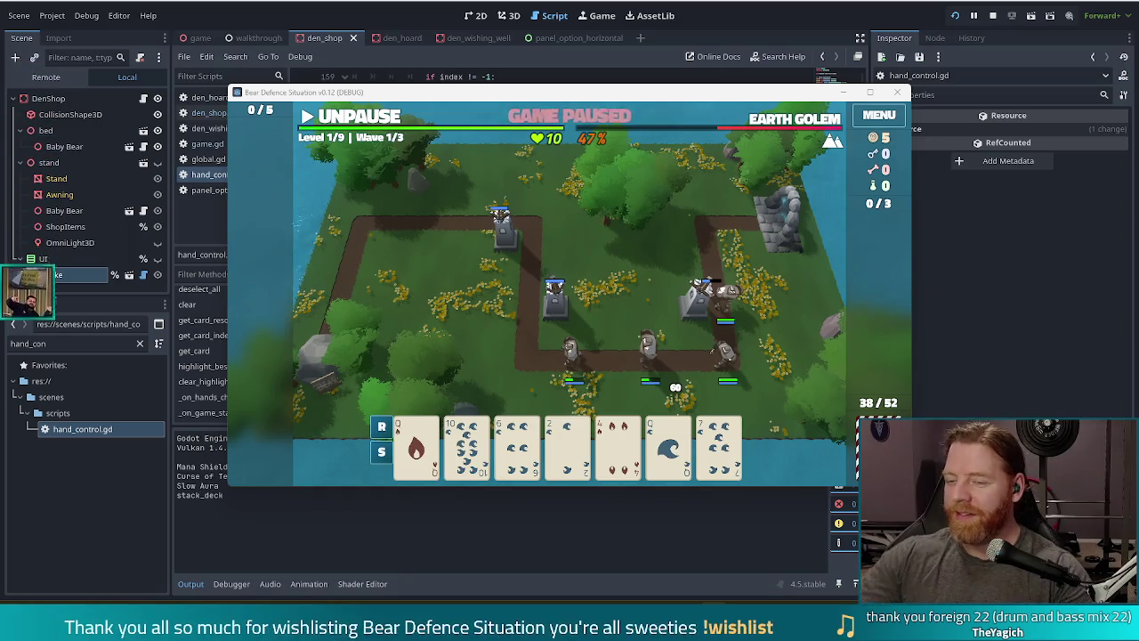
click(647, 119)
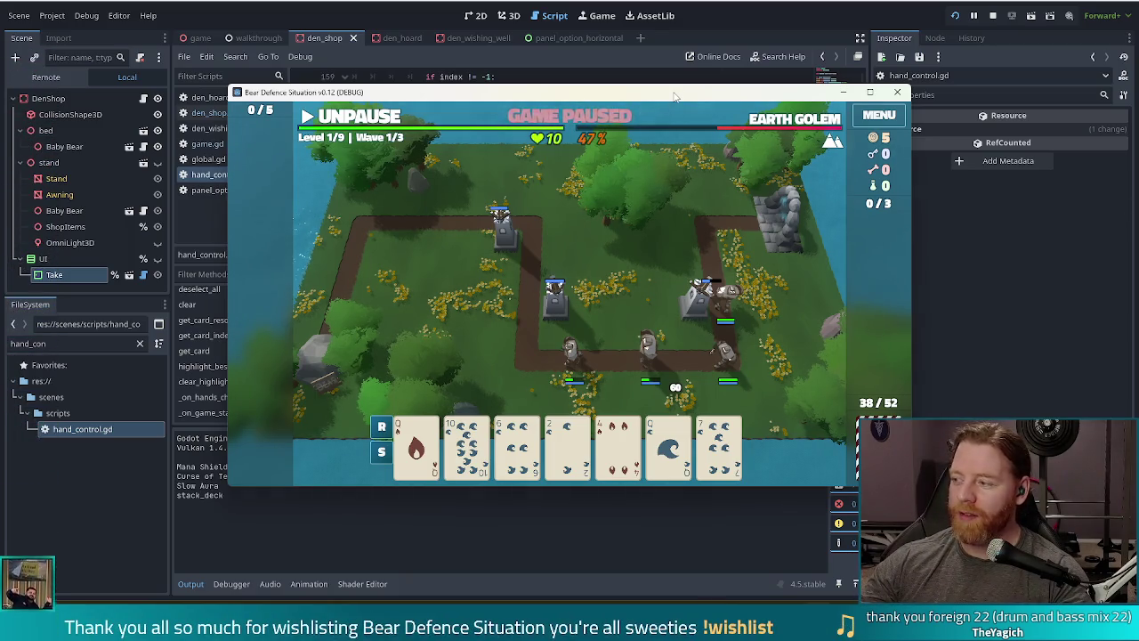
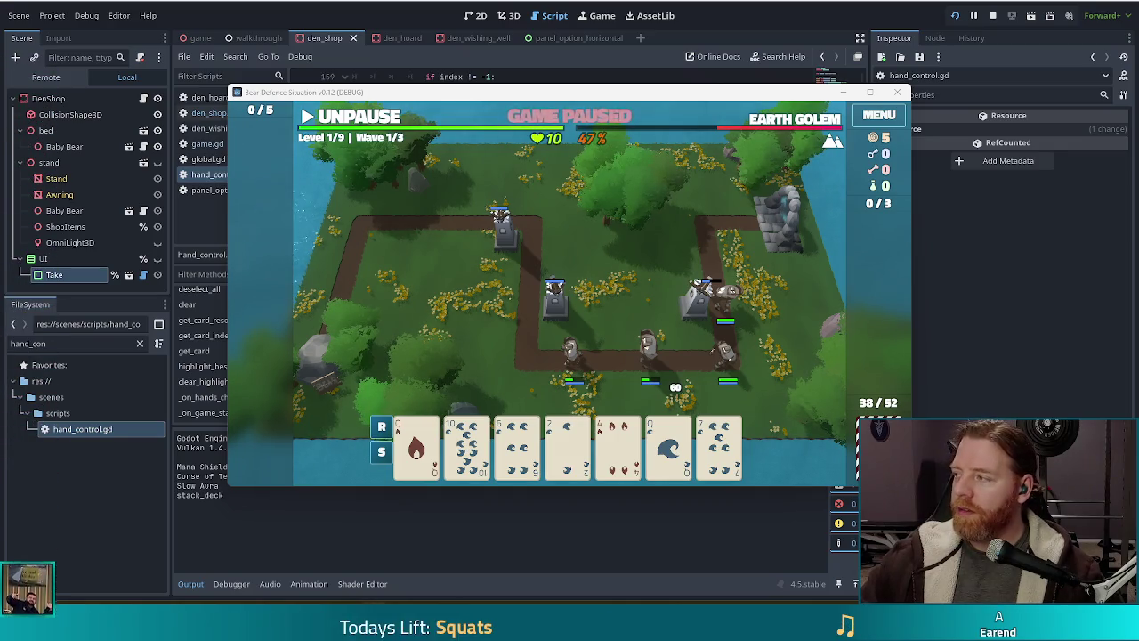
- Bring the browser window with the shared dog photo over the Godot editor
key(alt+Tab)
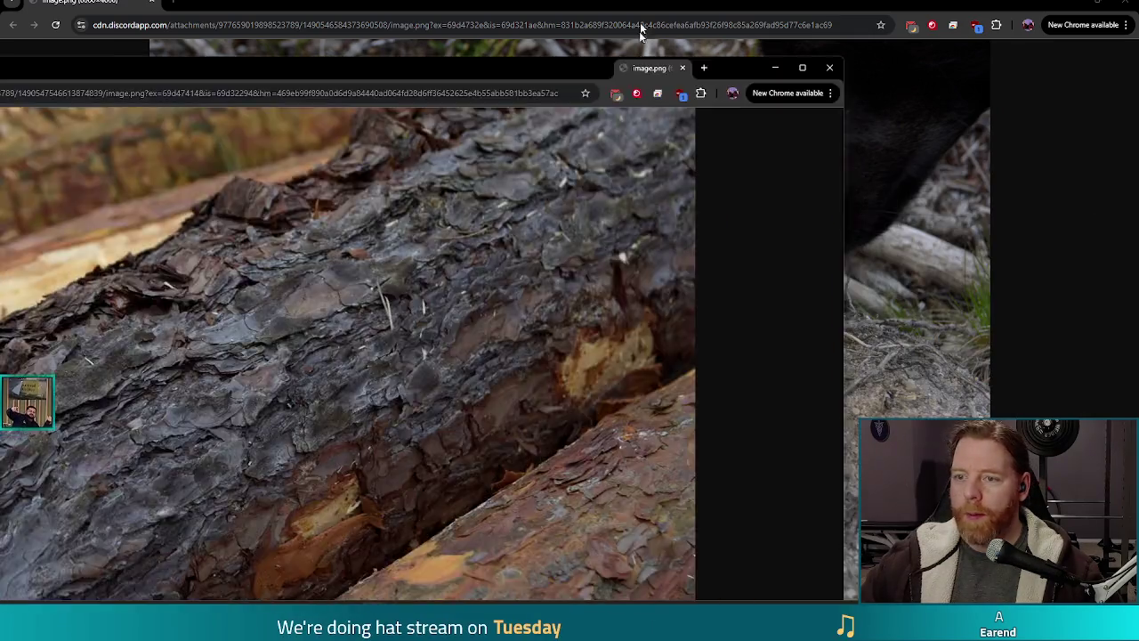
- Merge the other photo window into this Chrome window as a tab, showing the lizard photo
drag(648, 66, 235, 7)
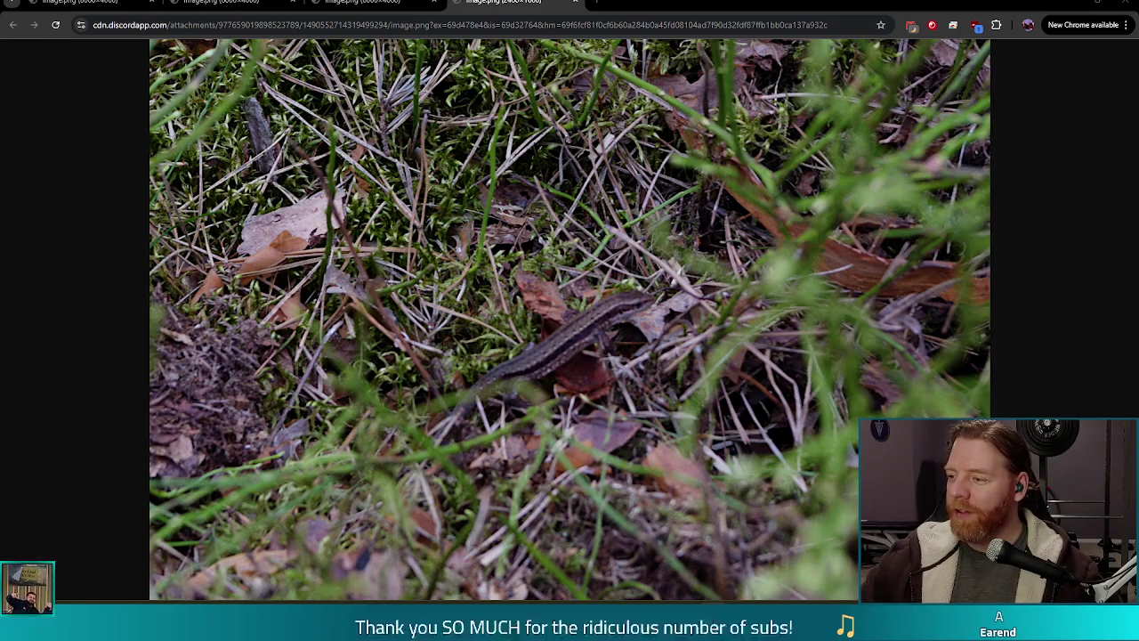
- Switch to the close-up photo of the bark-covered log
click(230, 3)
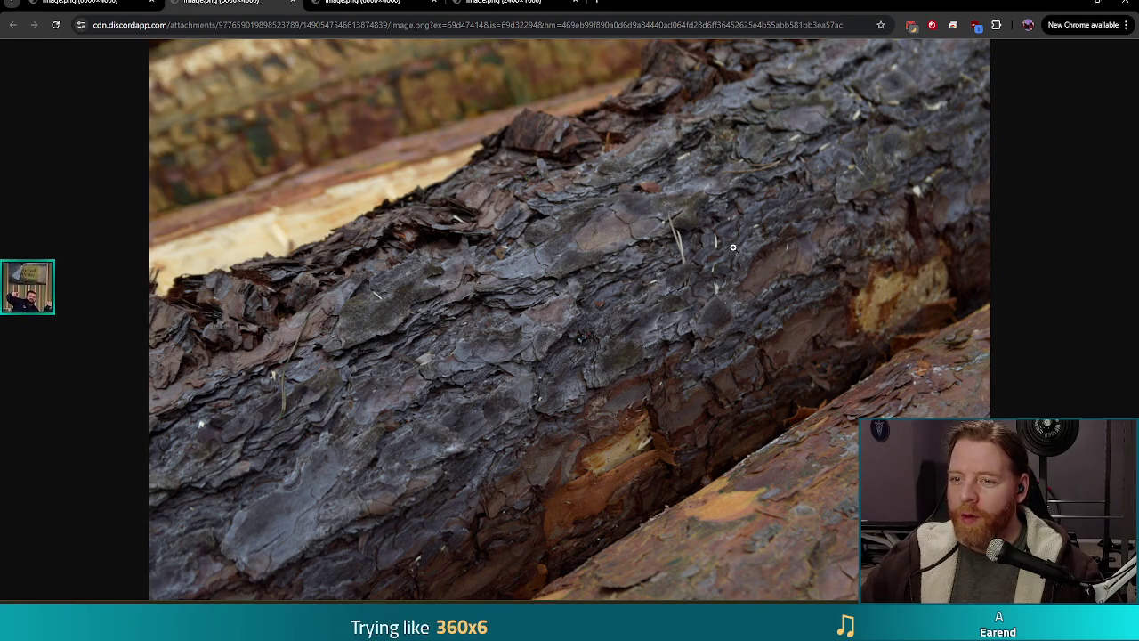
- Inspect the bark photo at full size, then switch to the logs-beside-pine-forest photo
click(683, 257)
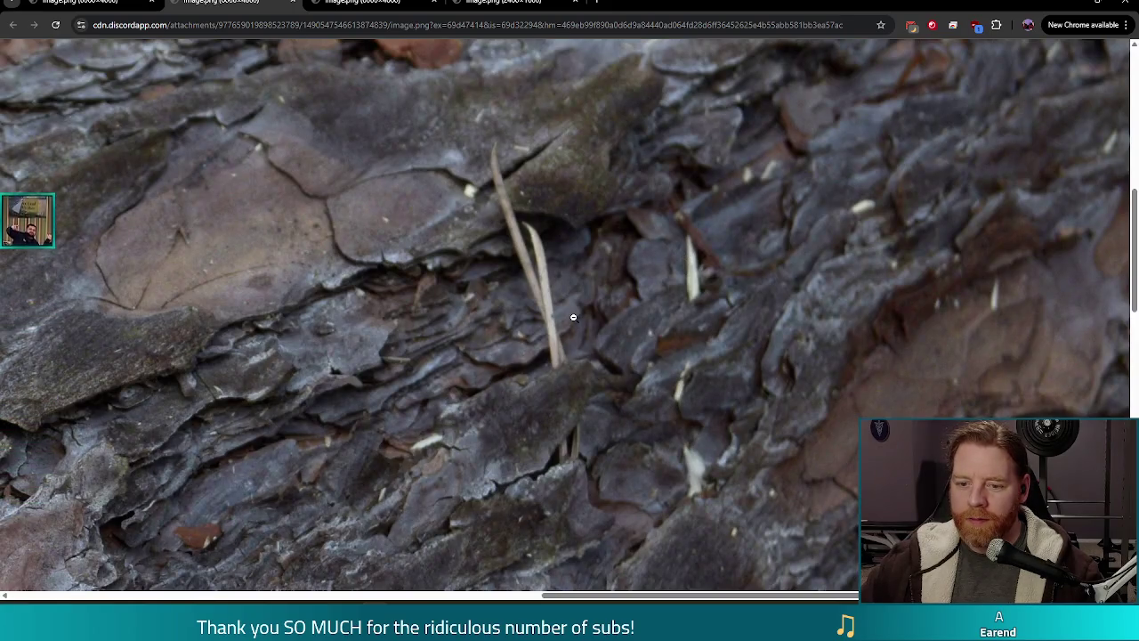
scroll(295, 500, down, 1)
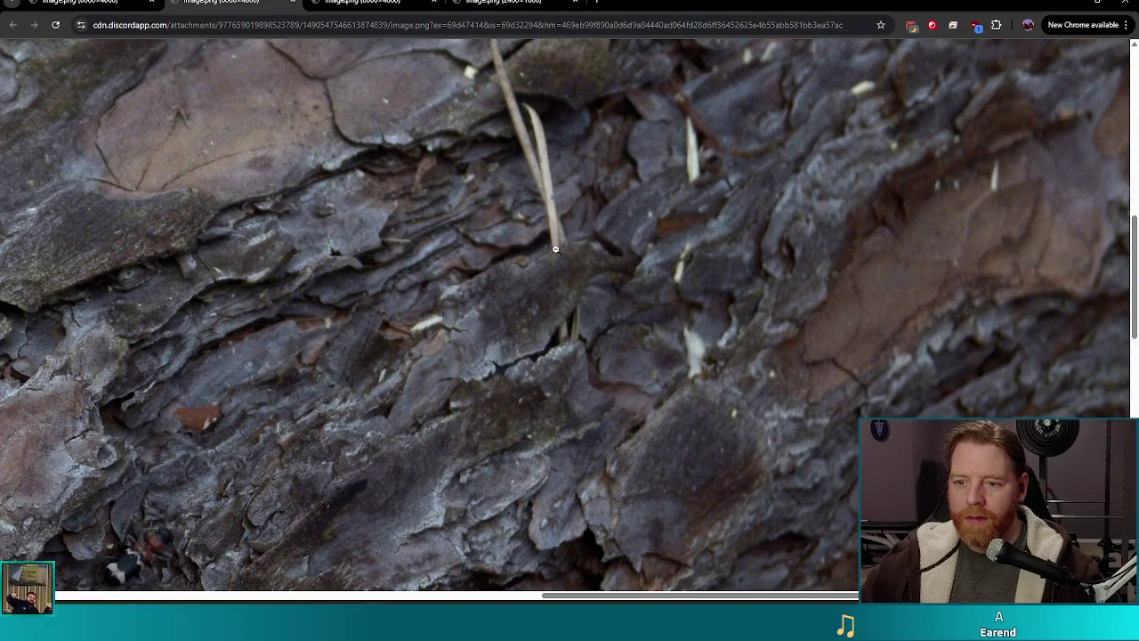
scroll(561, 310, up, 3)
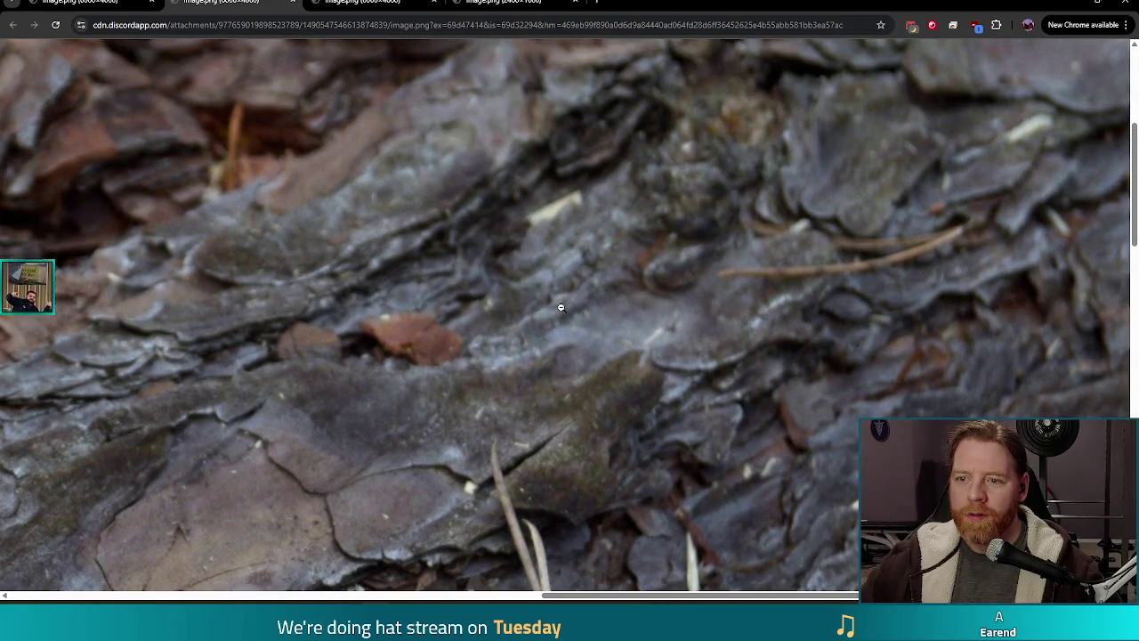
scroll(560, 308, up, 1)
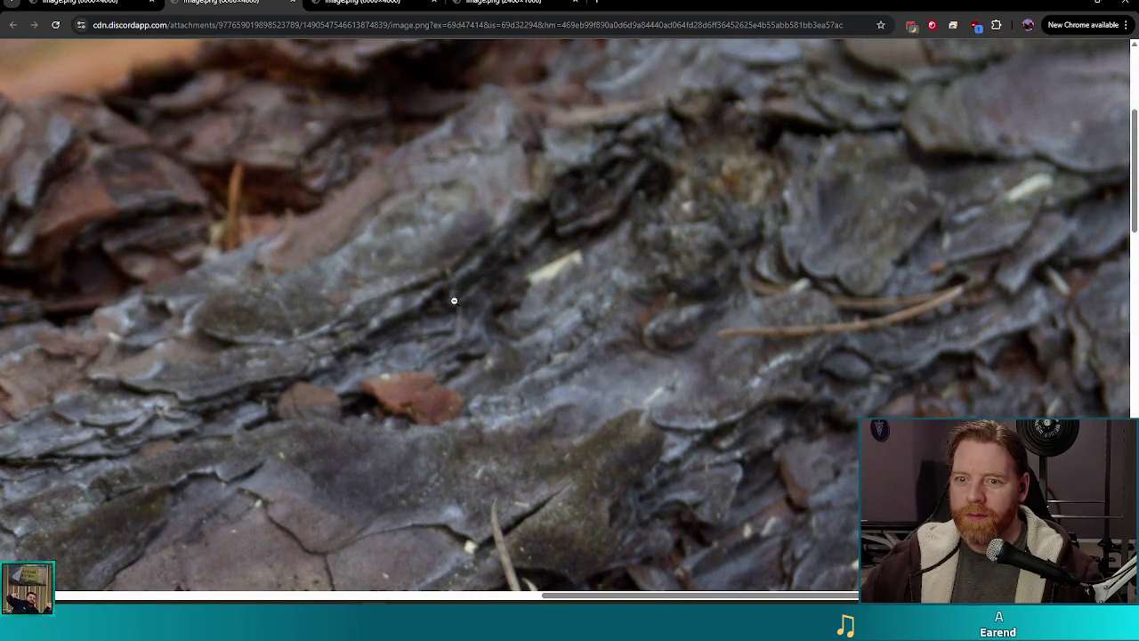
scroll(465, 287, up, 3)
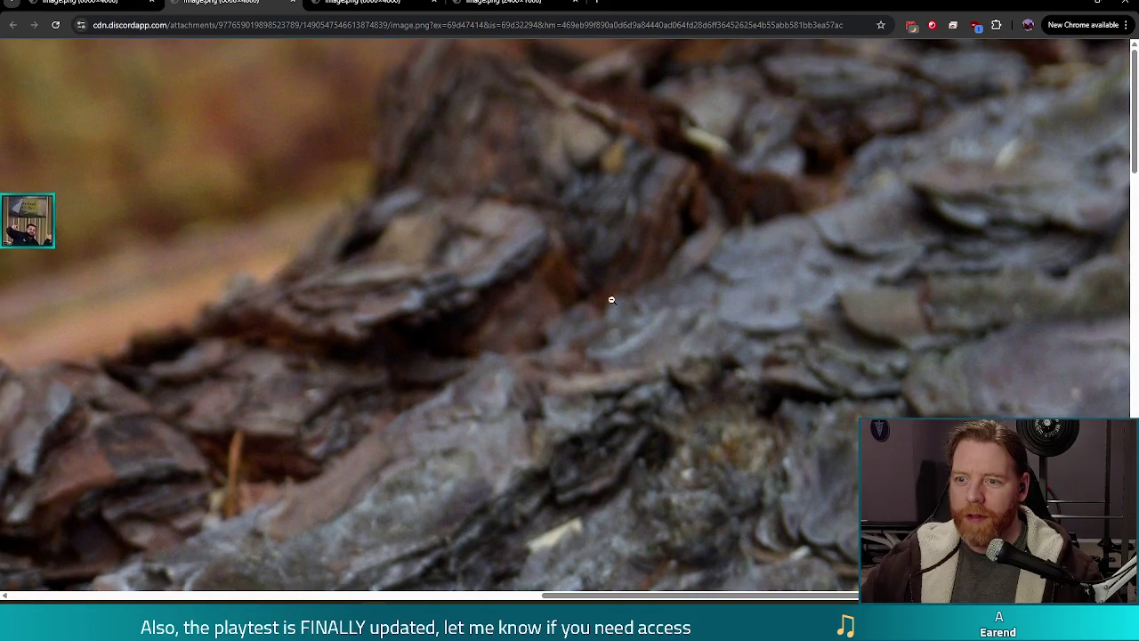
scroll(662, 300, down, 3)
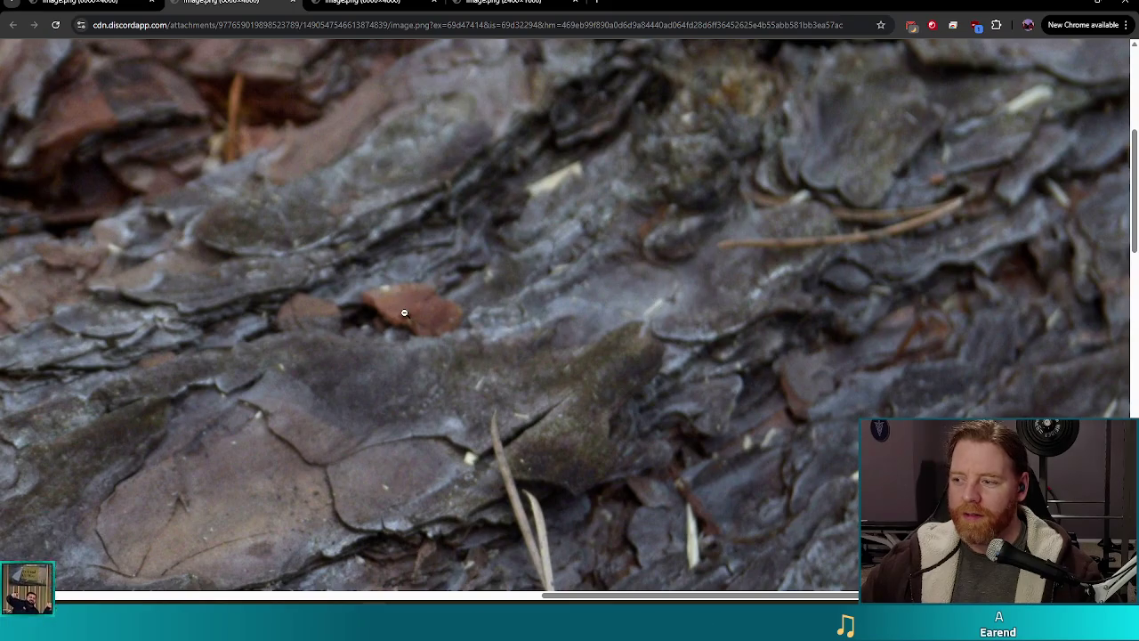
scroll(464, 418, down, 1)
scroll(532, 378, down, 3)
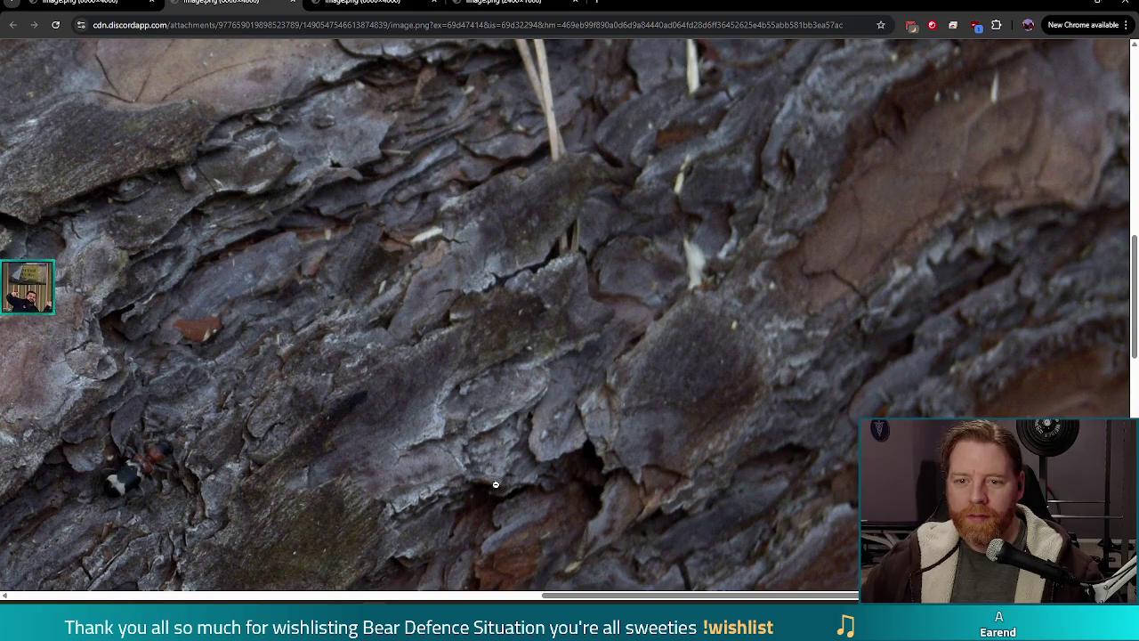
drag(658, 593, 570, 590)
scroll(460, 455, up, 1)
scroll(460, 456, down, 1)
scroll(460, 456, down, 2)
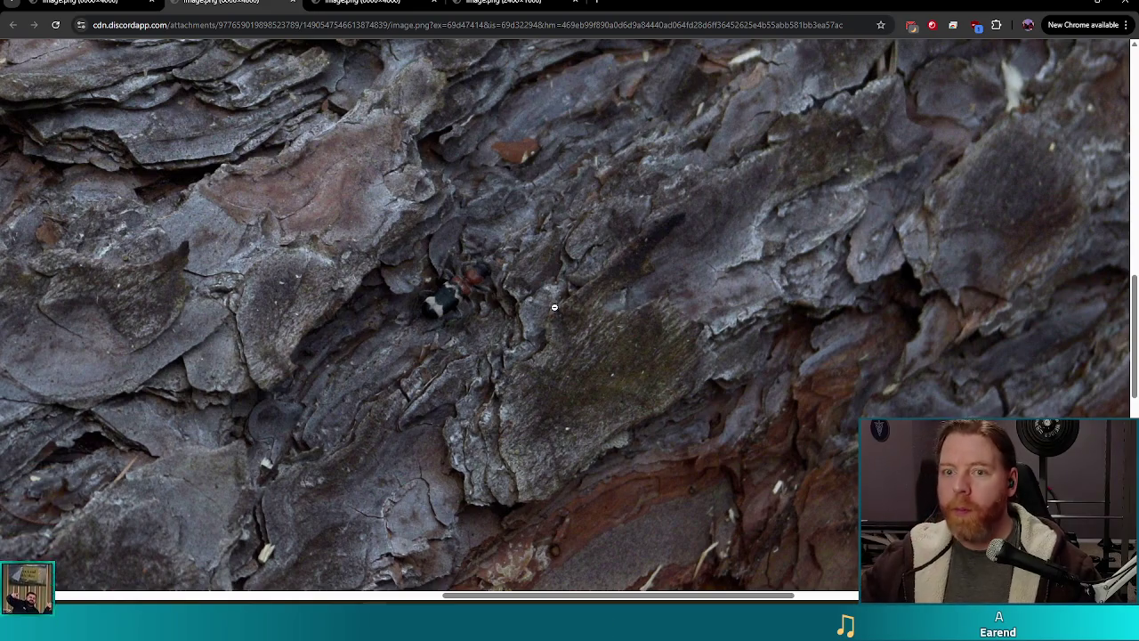
click(374, 3)
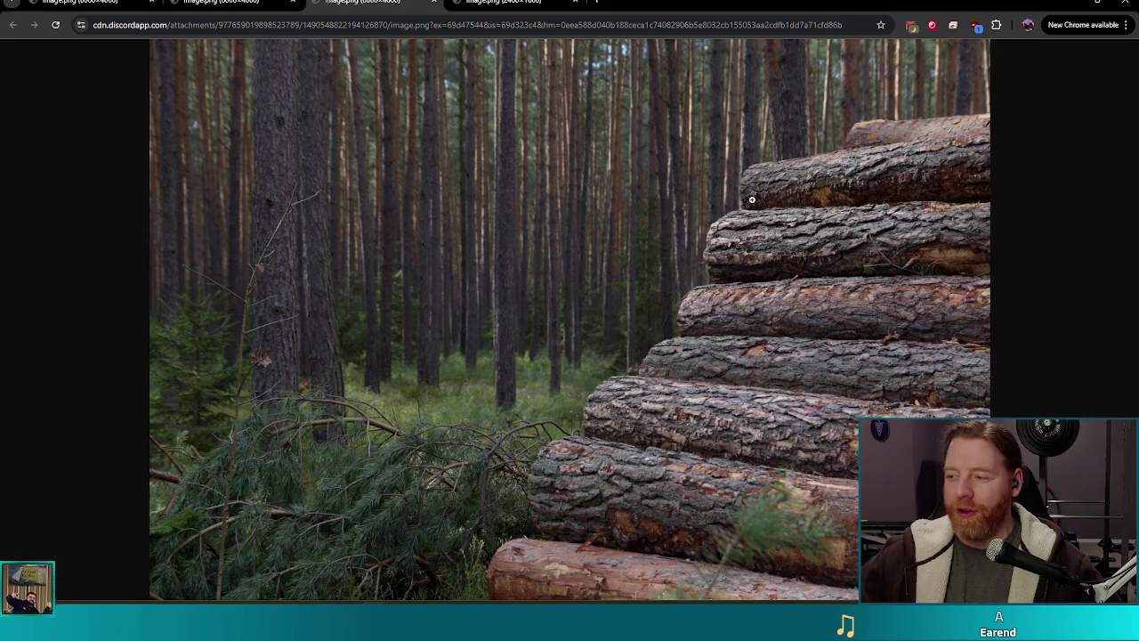
- Cycle to the next tab showing the green bee on a yellow flower
key(ctrl+Tab)
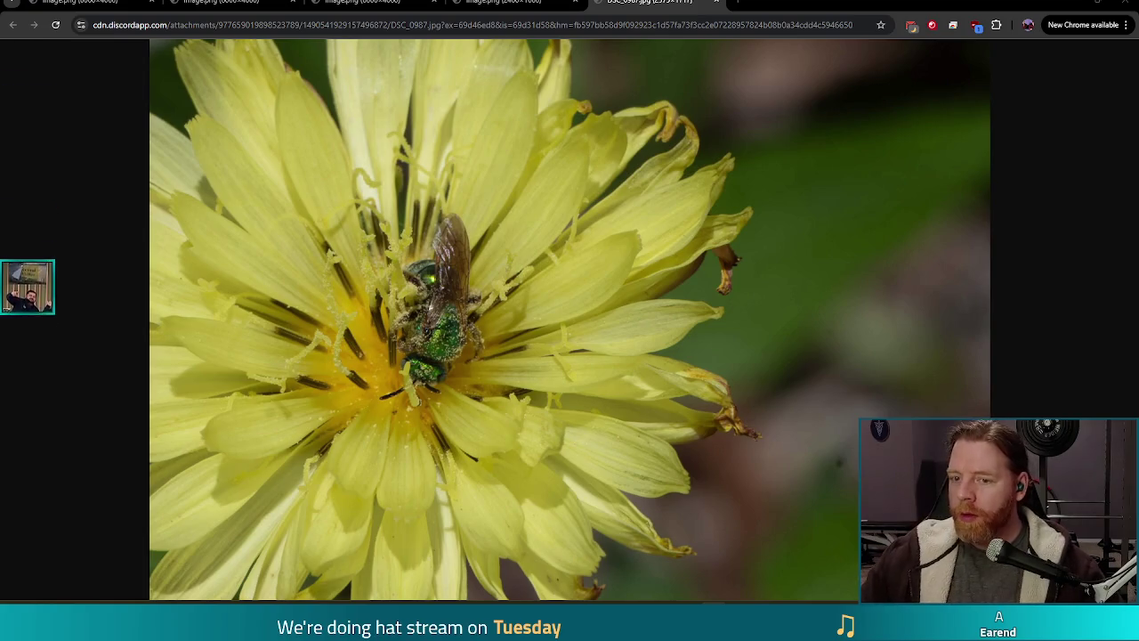
- Zoom the DSC_0987.jpg bee photo to full size, look around, then fit it to the window
click(357, 329)
scroll(449, 425, down, 2)
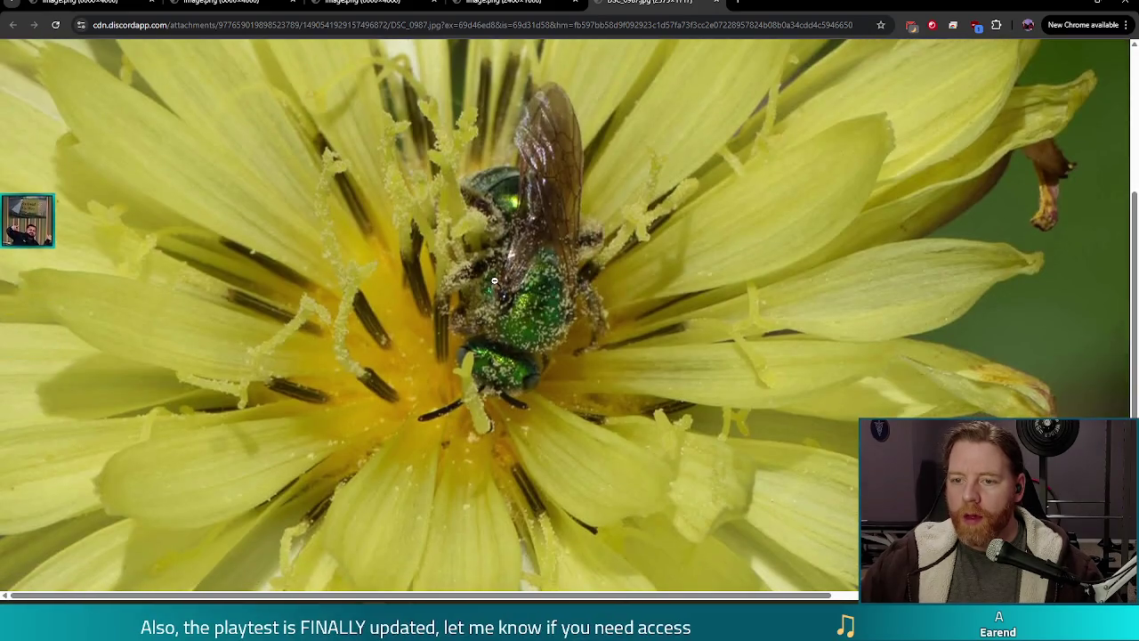
scroll(503, 269, up, 1)
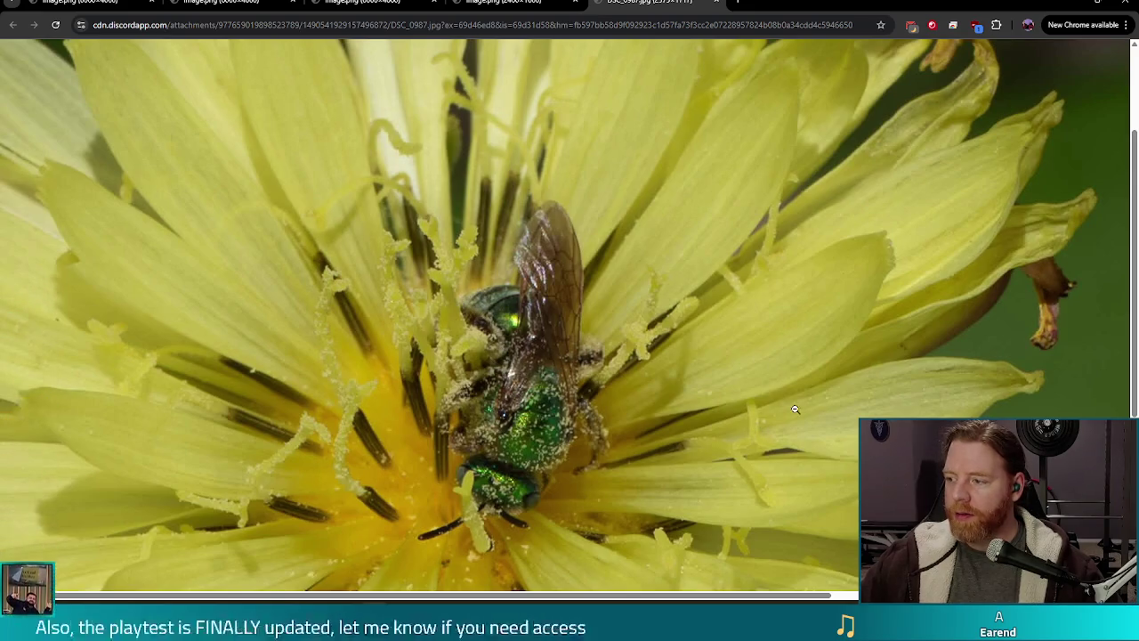
scroll(728, 361, down, 1)
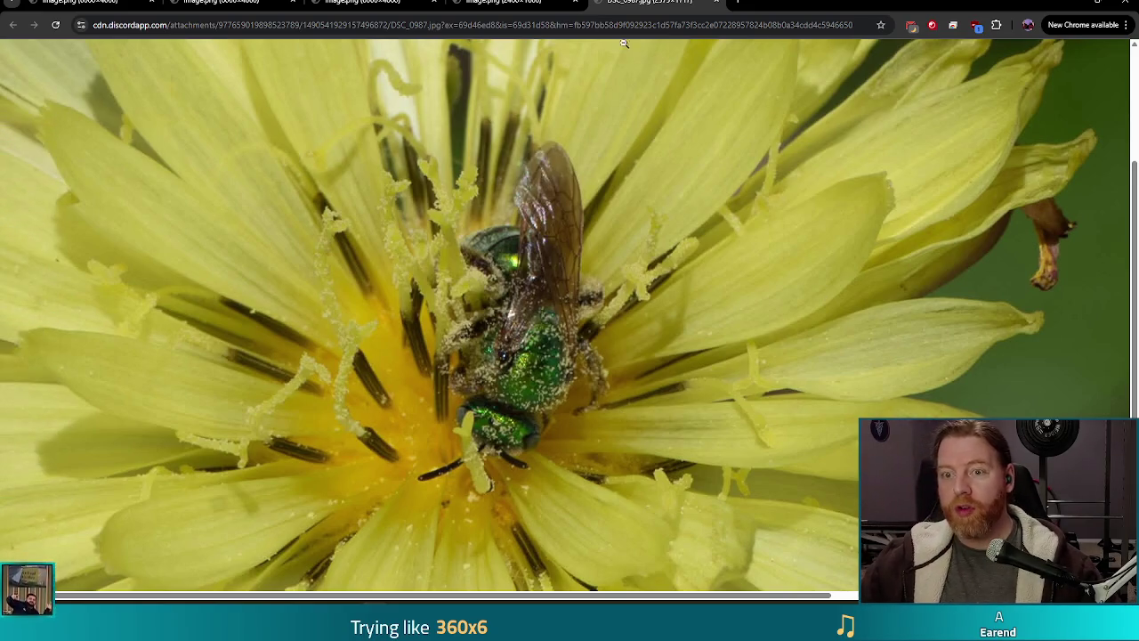
click(308, 284)
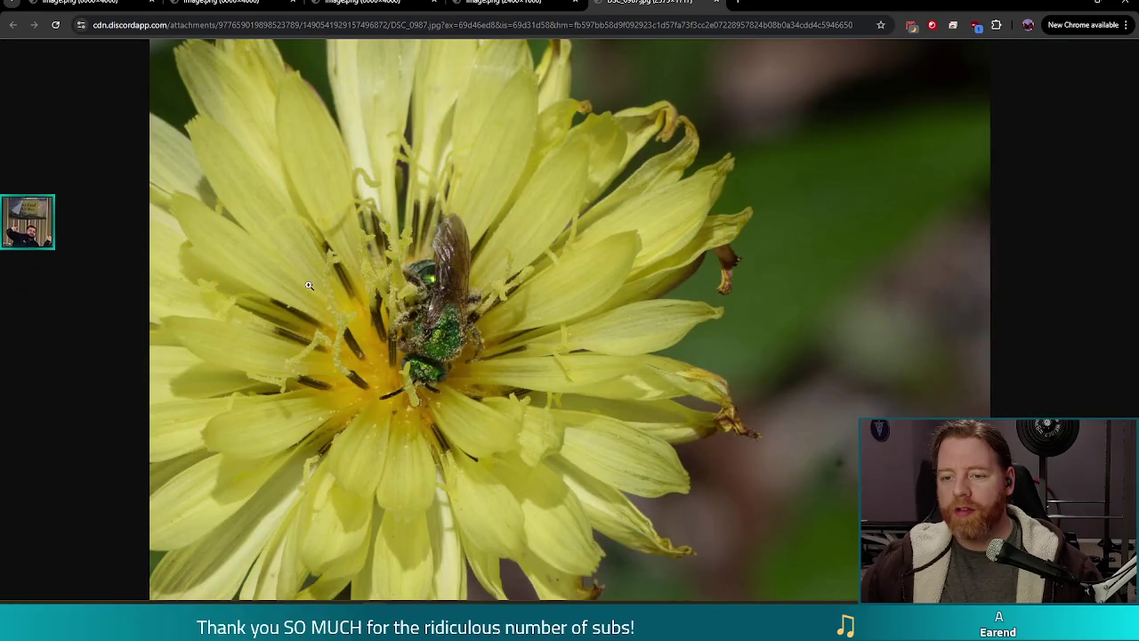
- Step back through the tabs to the alligator photo IMG_20180520_135637.jpg
key(ctrl+shift+Tab)
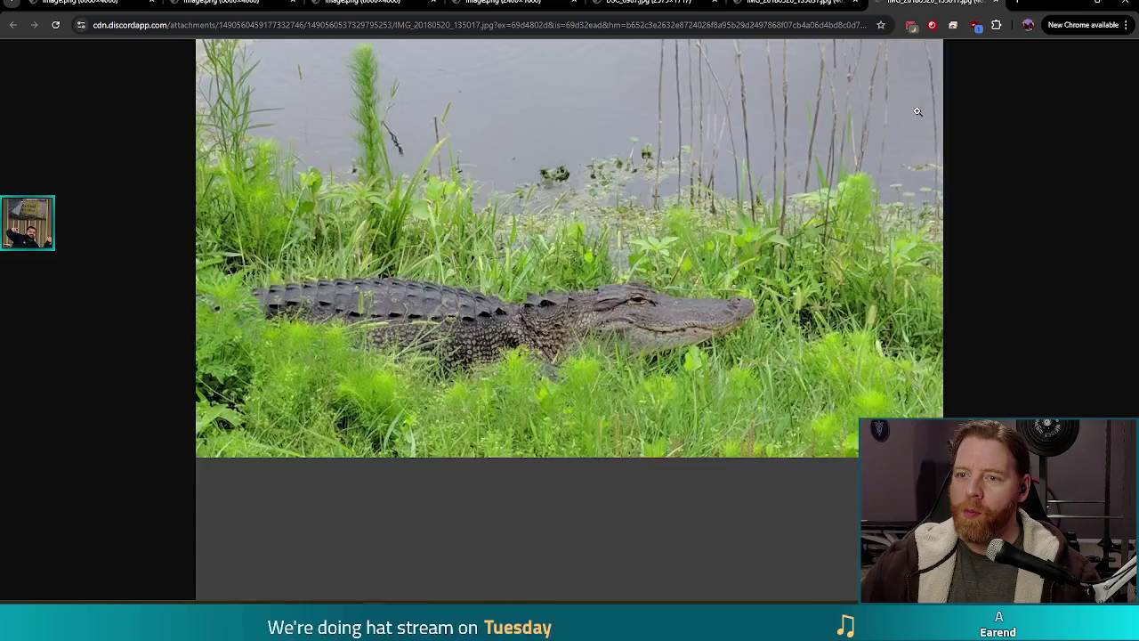
key(ctrl+shift+Tab)
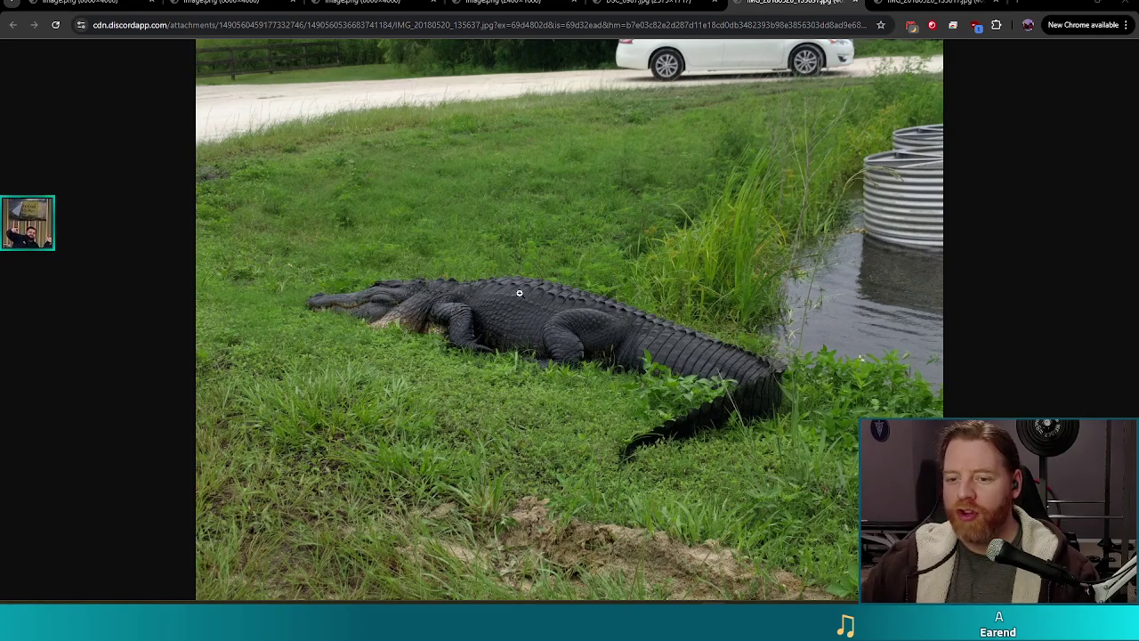
- Zoom in on the alligator's snout, then close Chrome to return to Godot
click(385, 315)
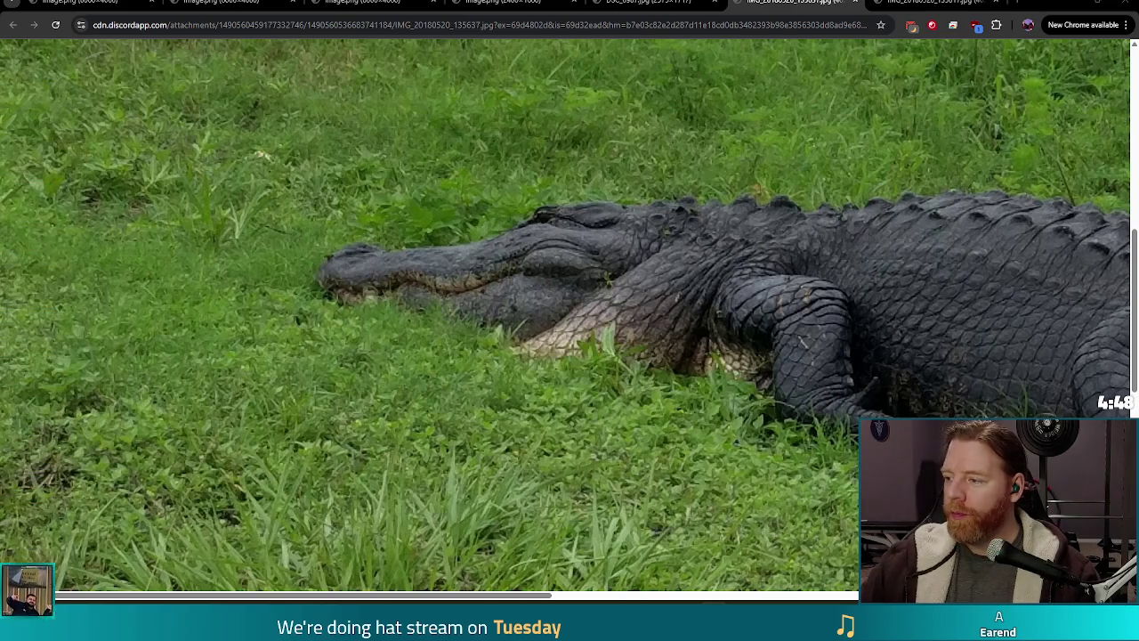
click(1124, 3)
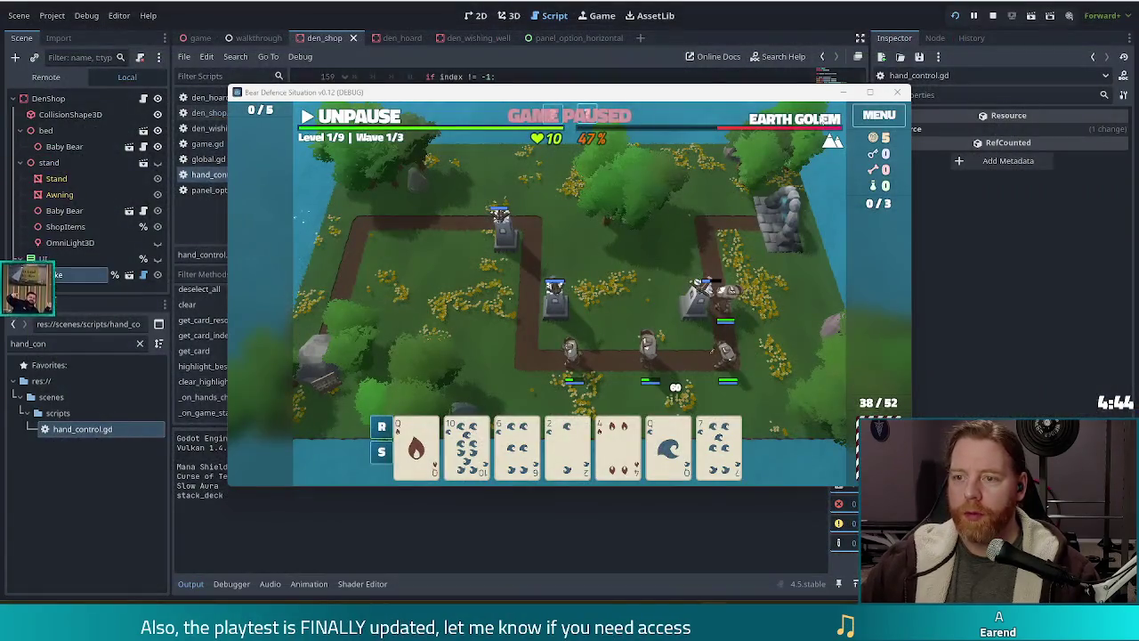
- Nudge the paused game window left, then stop the running playtest
drag(740, 100, 693, 85)
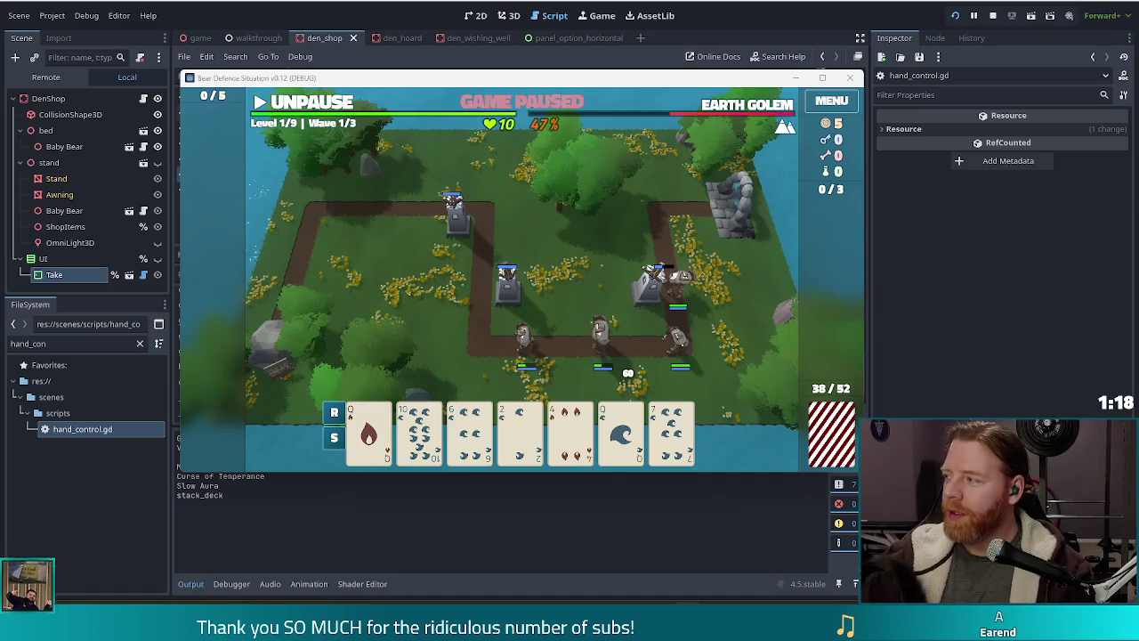
click(993, 16)
- Open panel_option.gd and scroll down to its _update_panel_details function
click(486, 281)
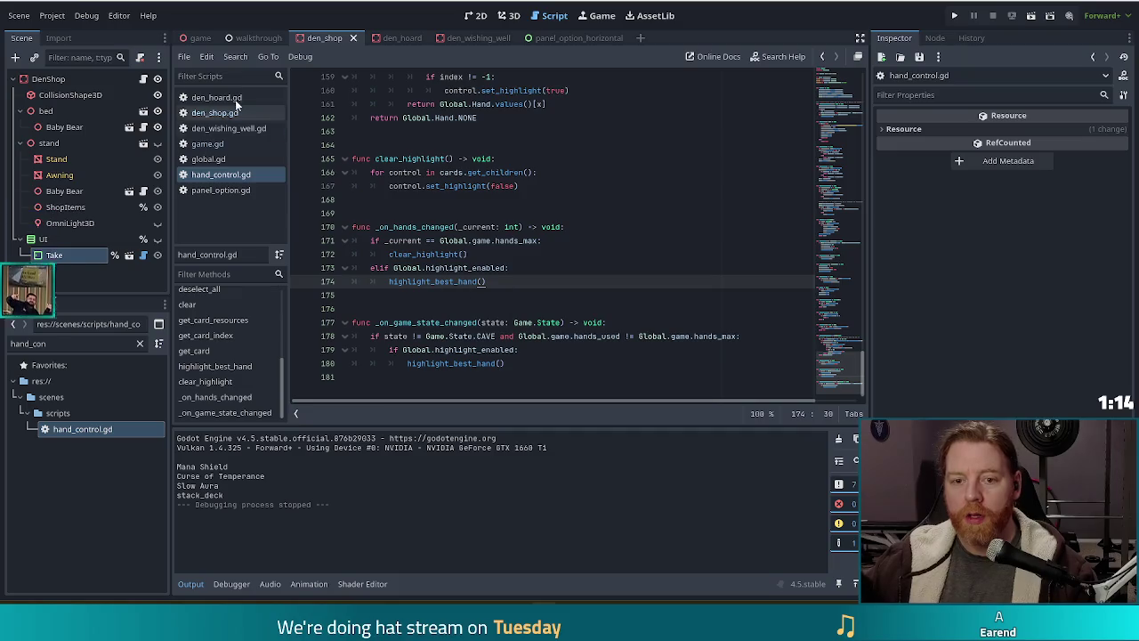
click(221, 190)
click(569, 241)
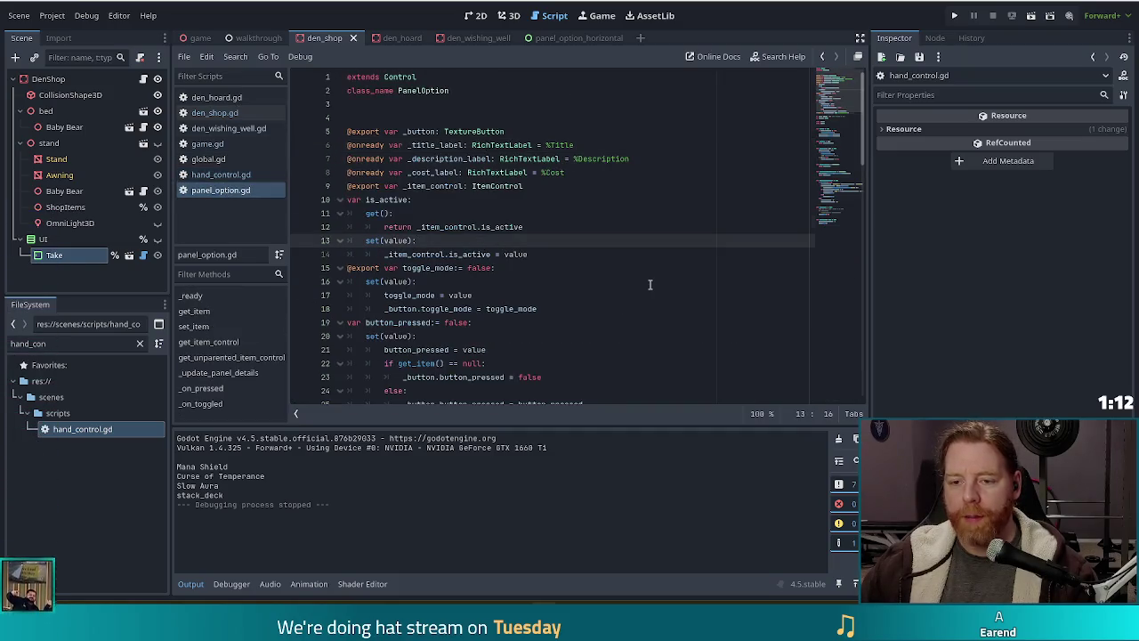
scroll(650, 285, down, 13)
scroll(625, 276, down, 4)
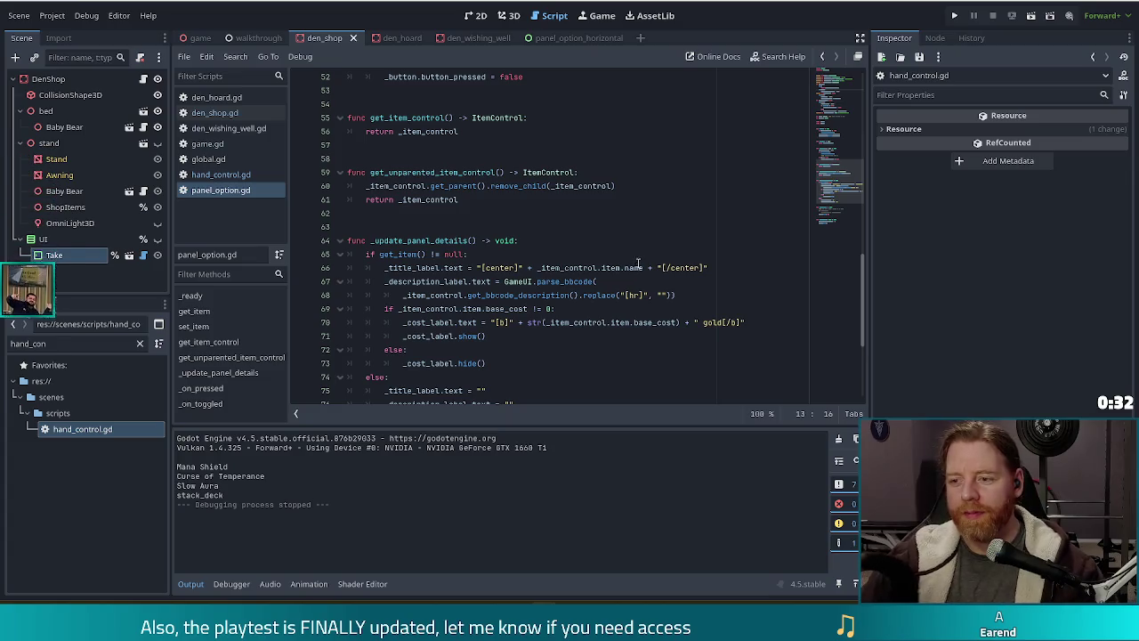
click(712, 258)
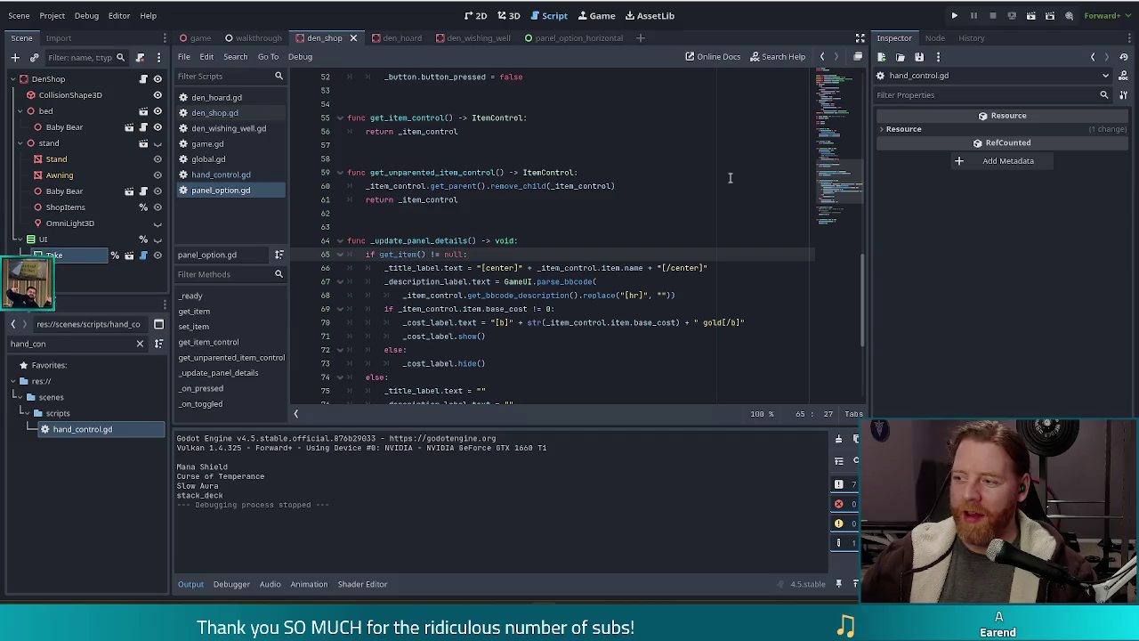
click(561, 295)
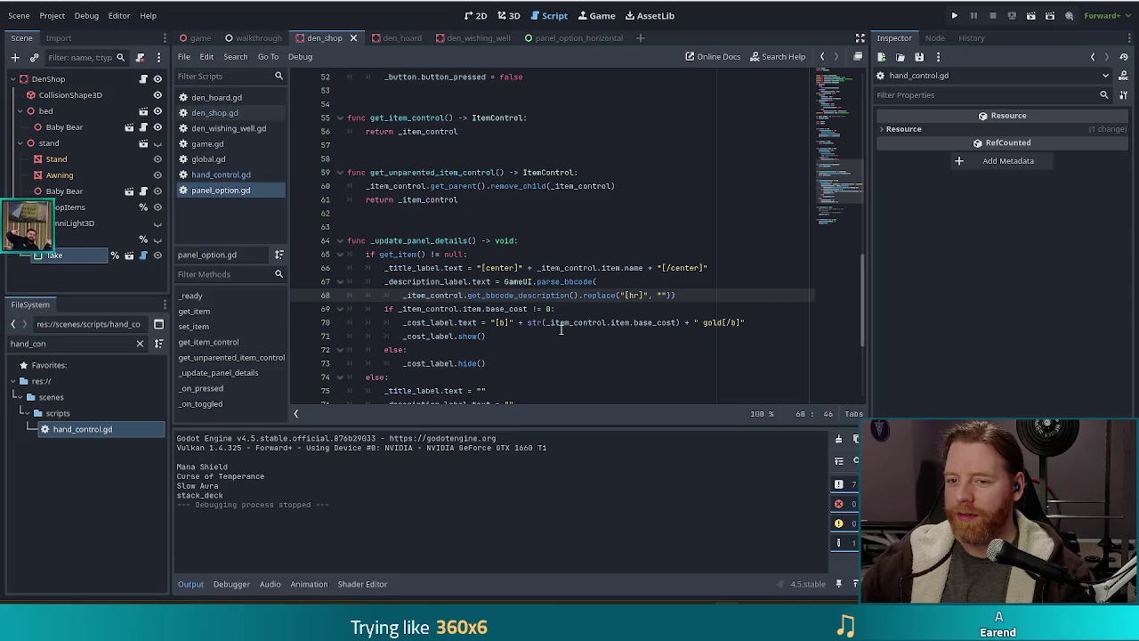
click(540, 282)
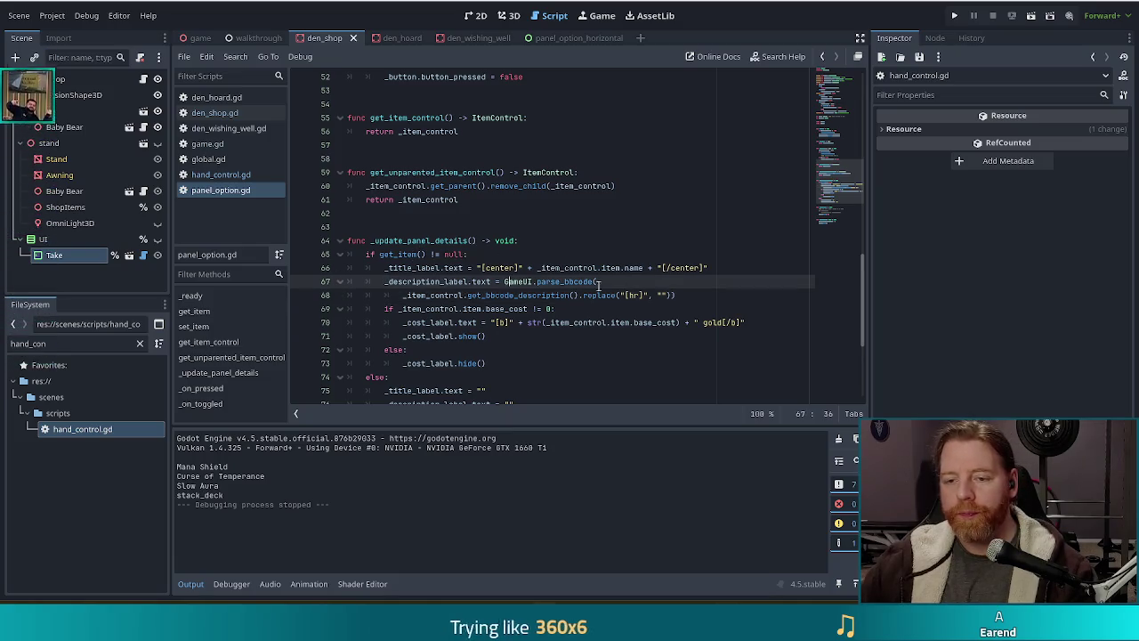
- Jump to panel_option.gd's _on_pressed function and place the caret on lines 83 and 87
click(201, 388)
key(Down)
key(Down)
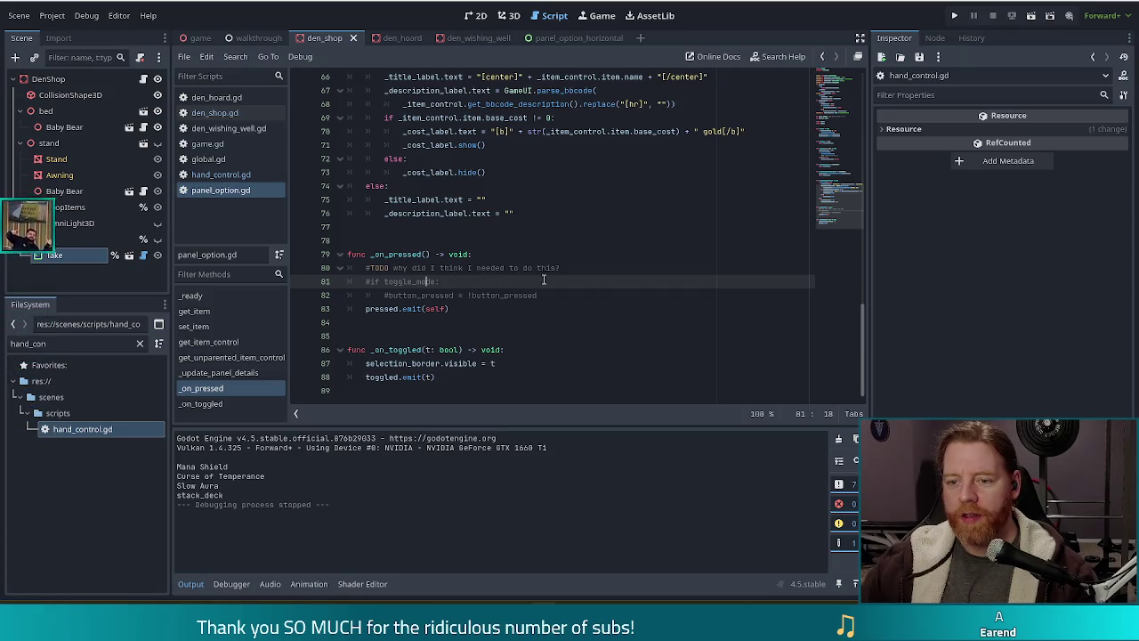
click(450, 308)
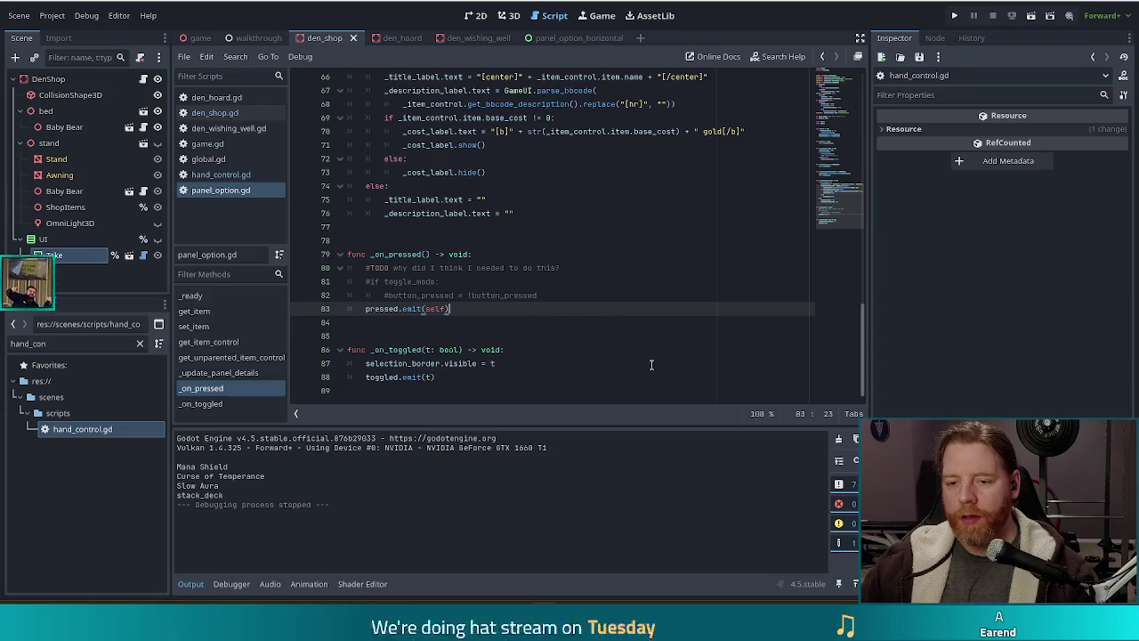
click(554, 366)
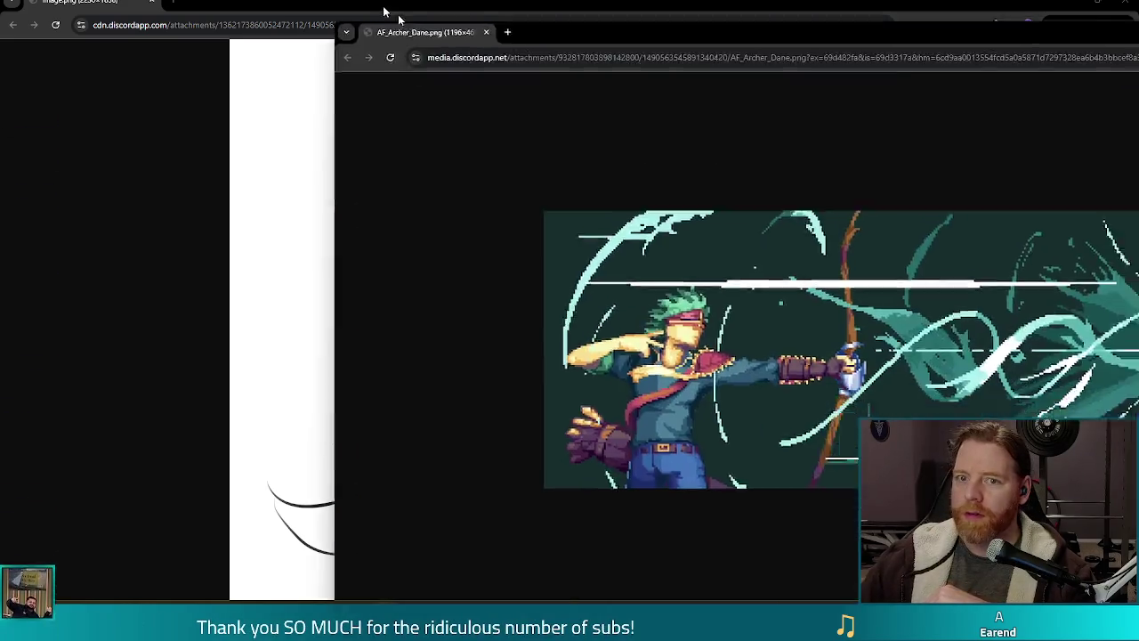
- Move the AF_Archer_Dane.png tab into the image.png window so both images share one window
drag(399, 21, 236, 4)
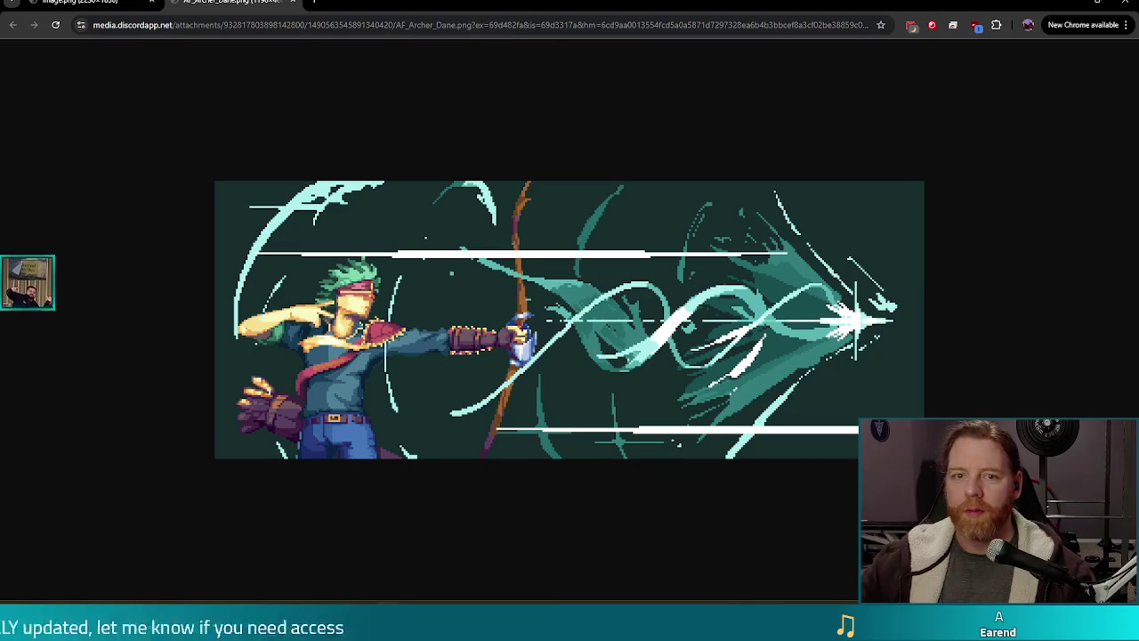
- Close the Chrome window holding the artwork images
click(1127, 3)
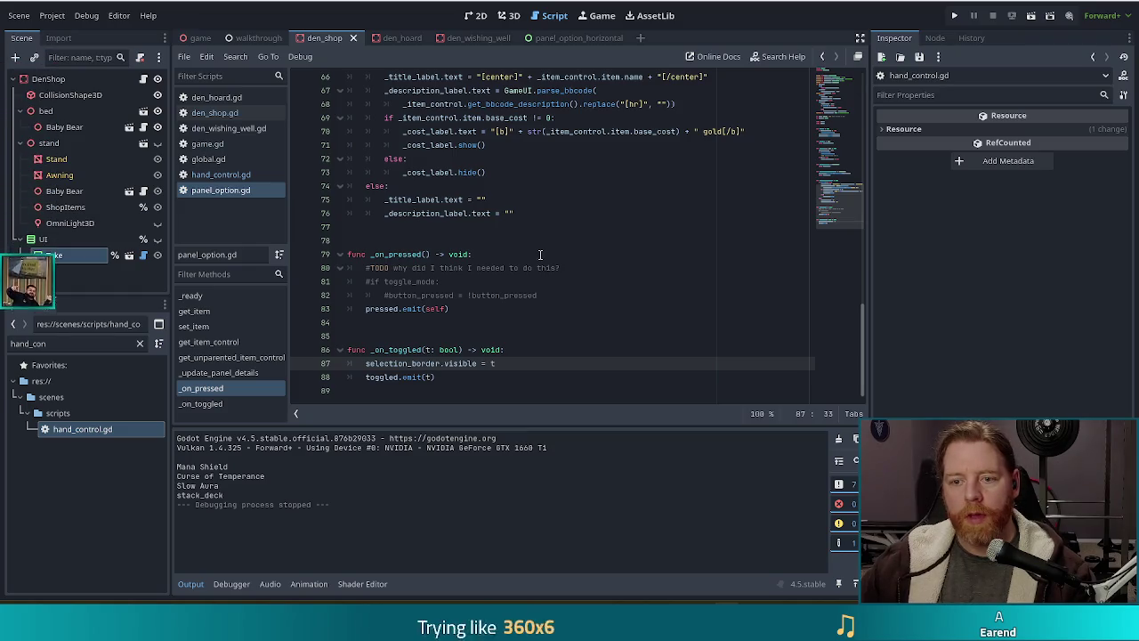
- Follow the pressed connection in panel_option.gd to the _on_pressed function definition
key(Left)
key(Left)
key(Left)
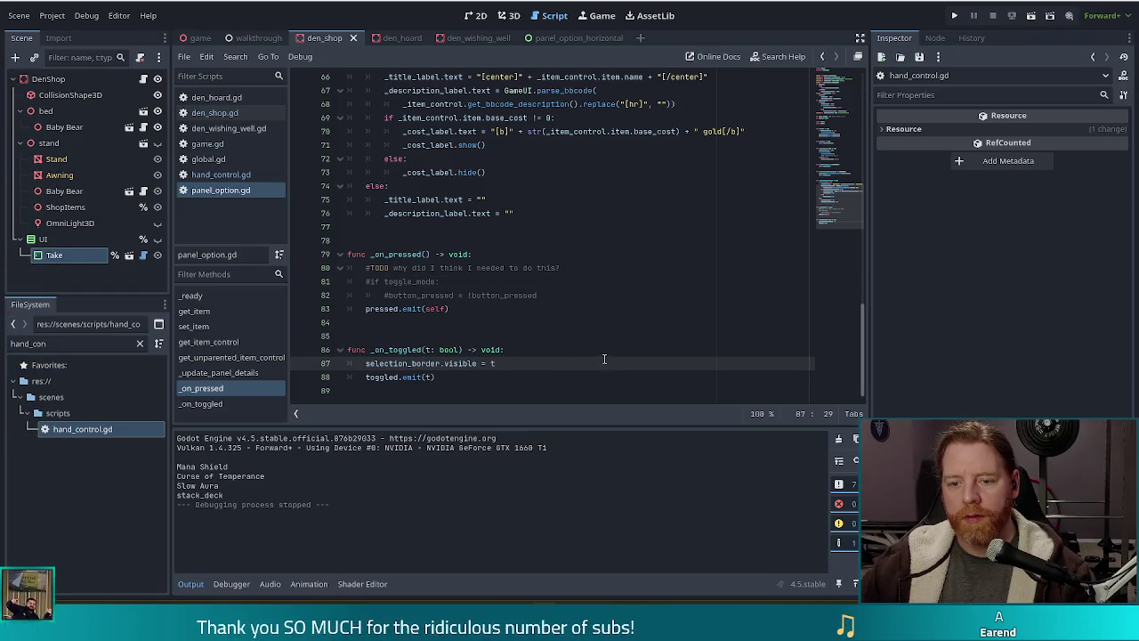
mouse_move(846, 191)
mouse_down()
mouse_move(853, 80)
mouse_move(856, 132)
mouse_up()
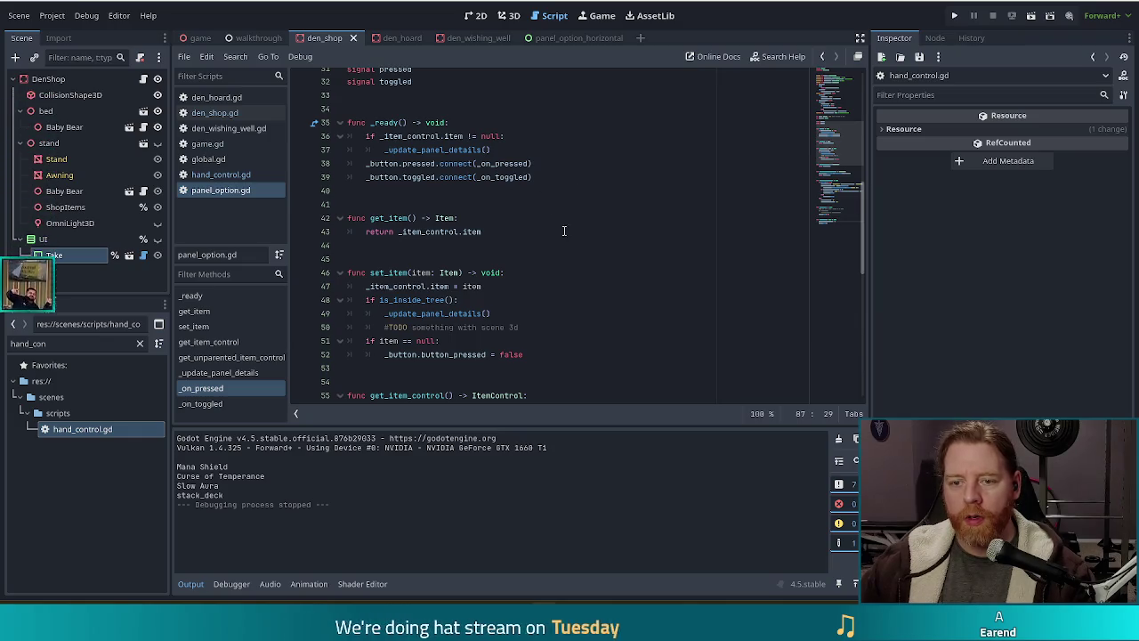
scroll(528, 235, down, 4)
scroll(527, 234, up, 4)
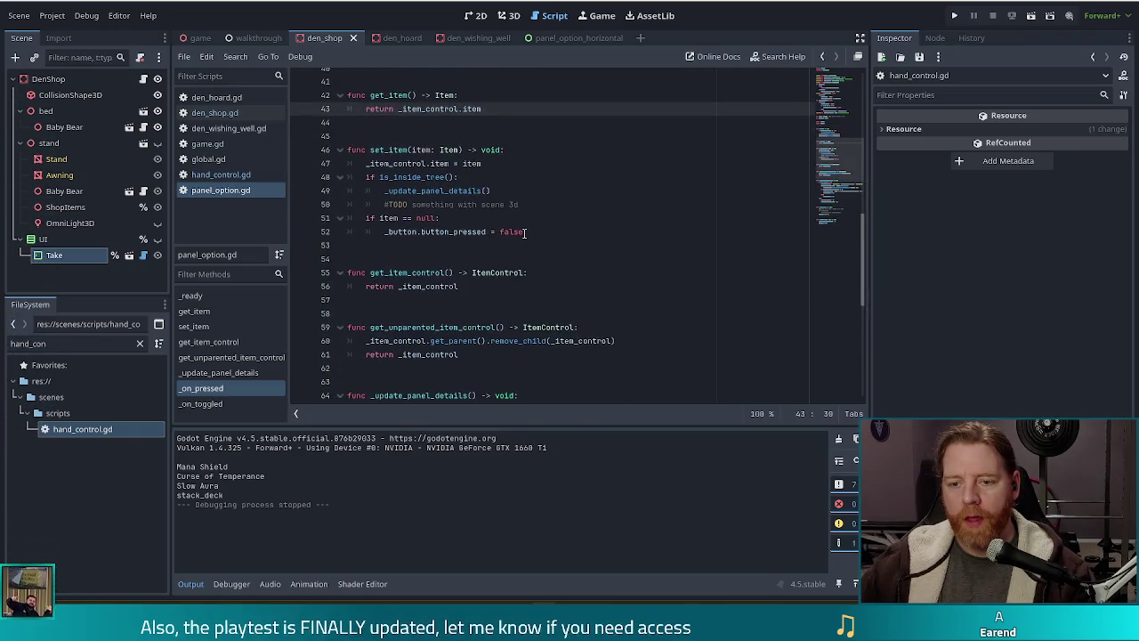
click(395, 165)
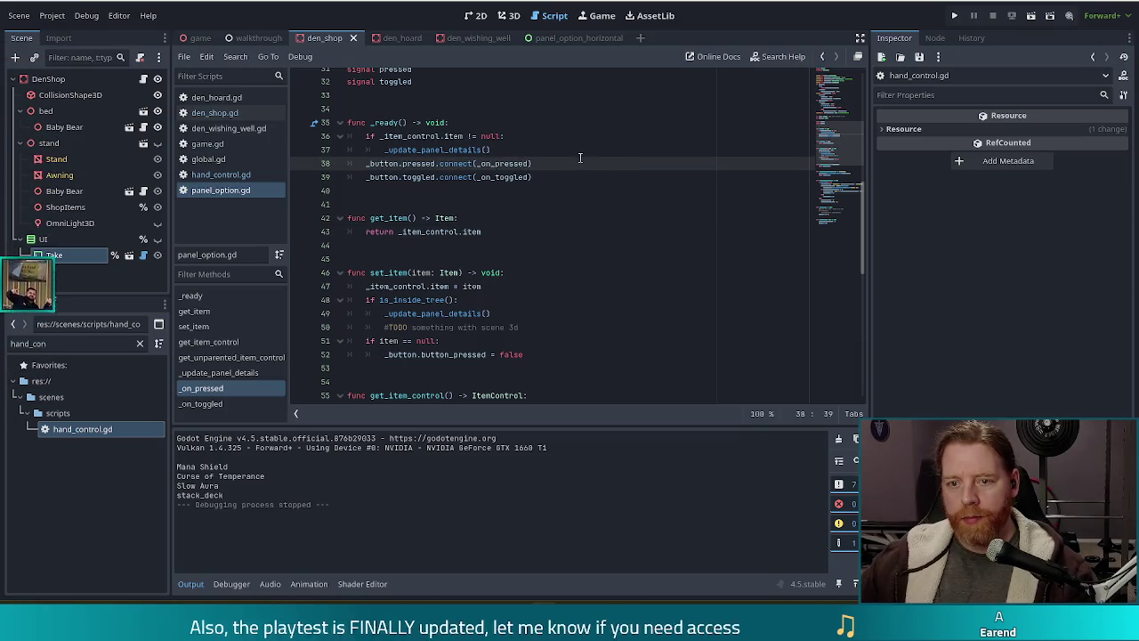
ctrl+click(498, 165)
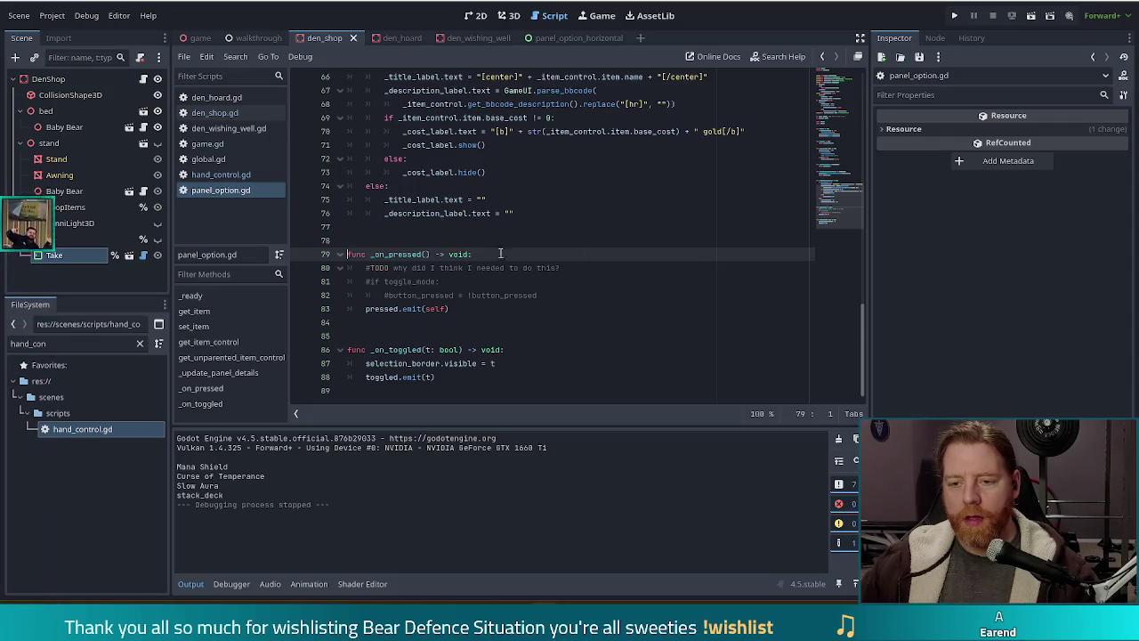
- Add 'if _item_control.item == null: return' at the top of _on_pressed
key(Return)
text(if item)
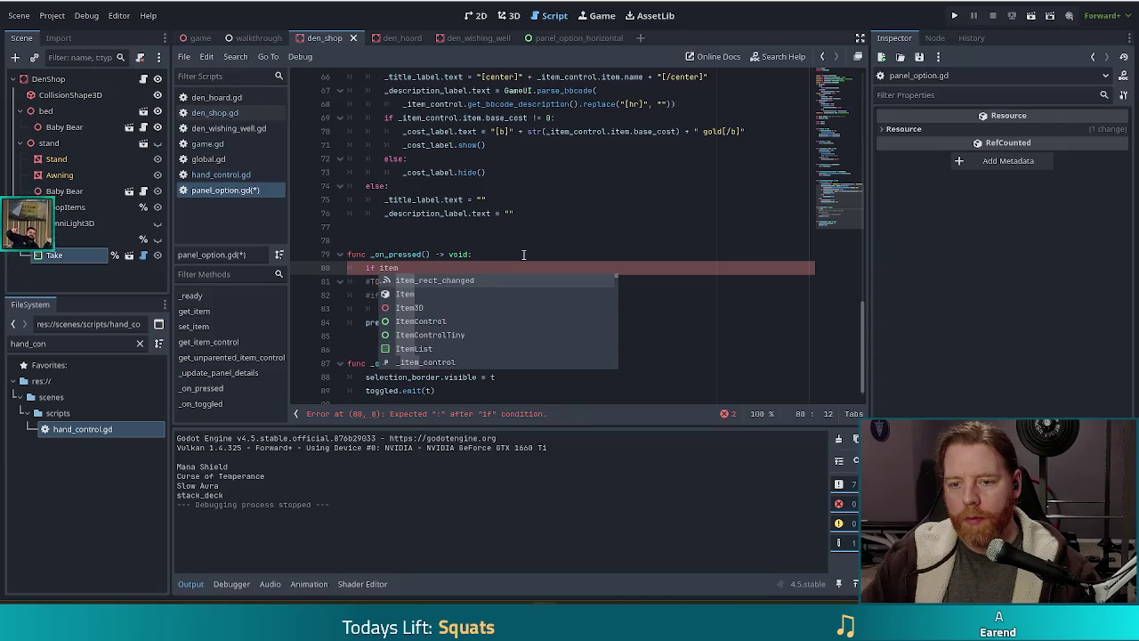
text(_)
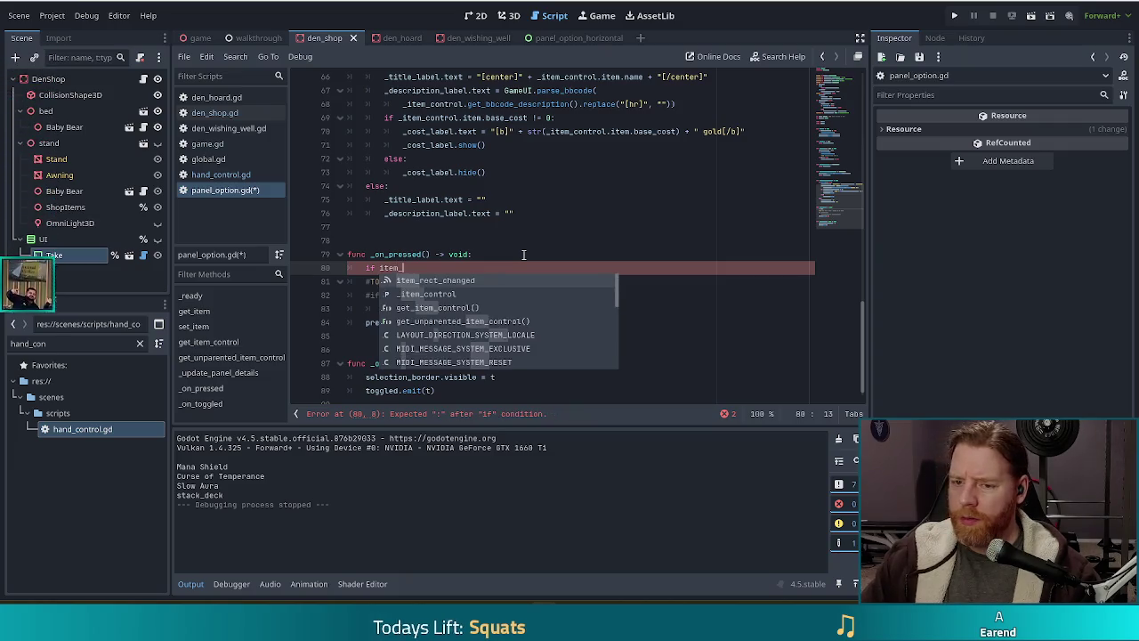
key(Down)
key(Return)
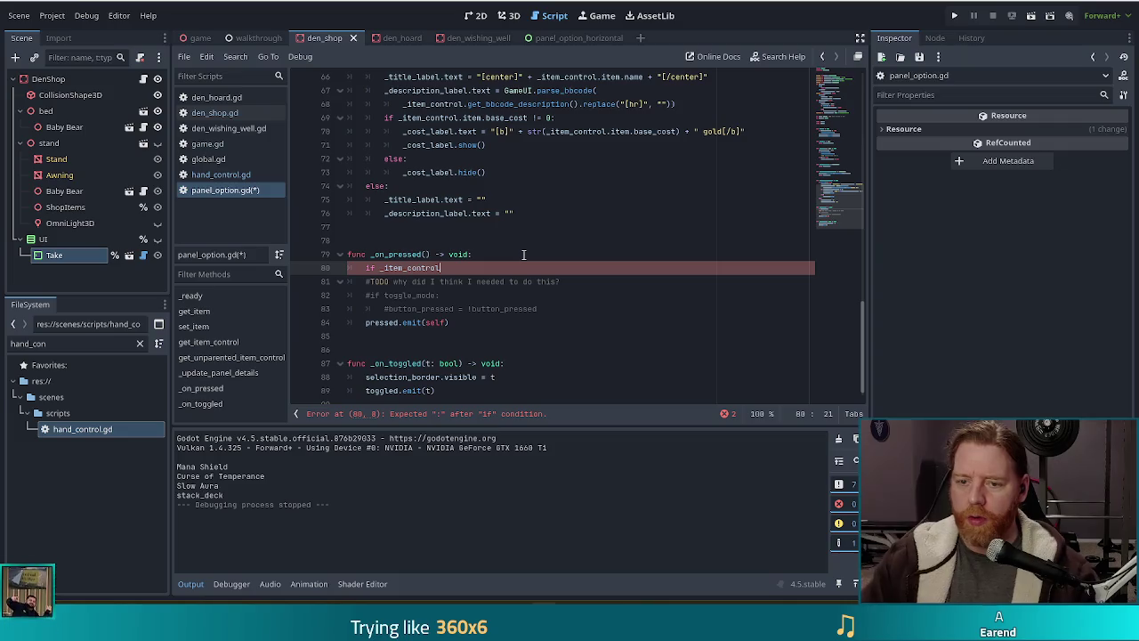
text(.item)
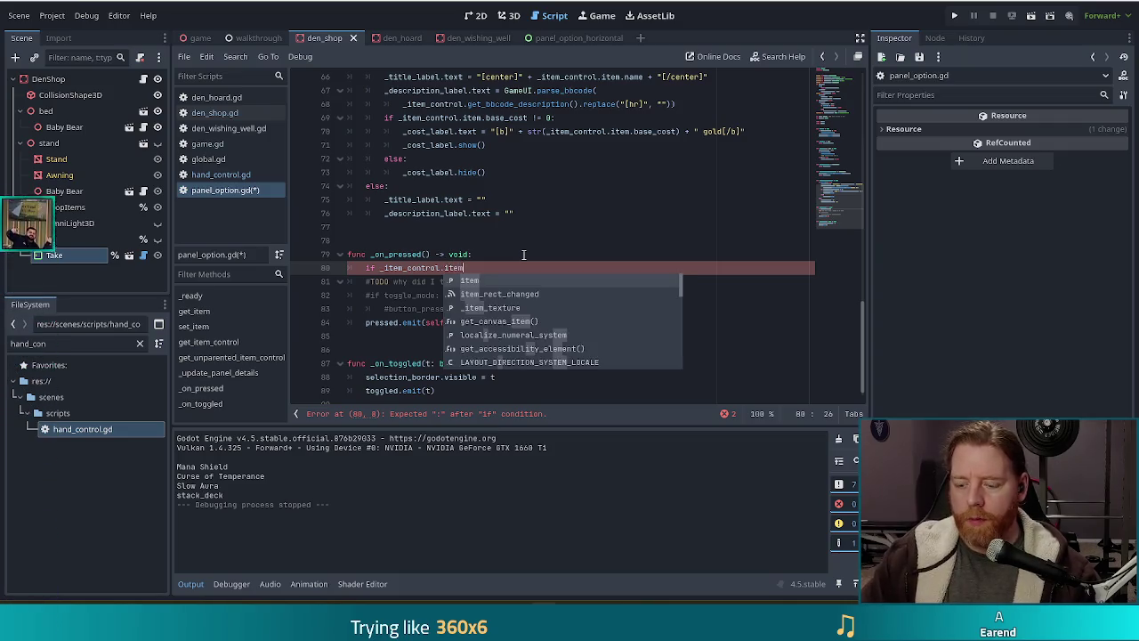
text( == null:)
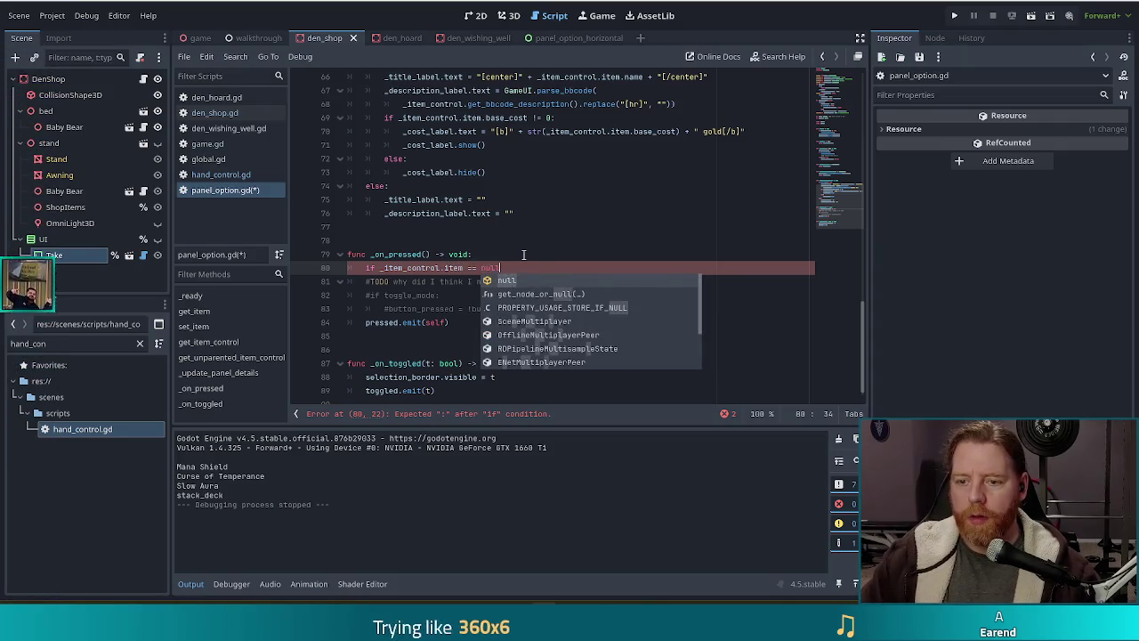
key(Return)
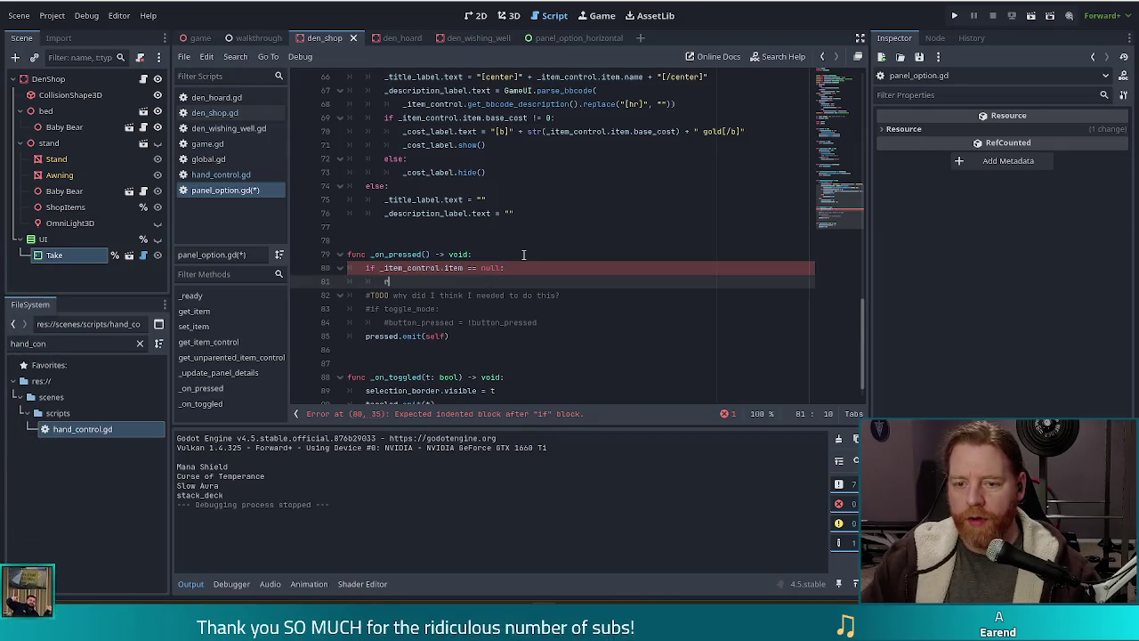
text(return)
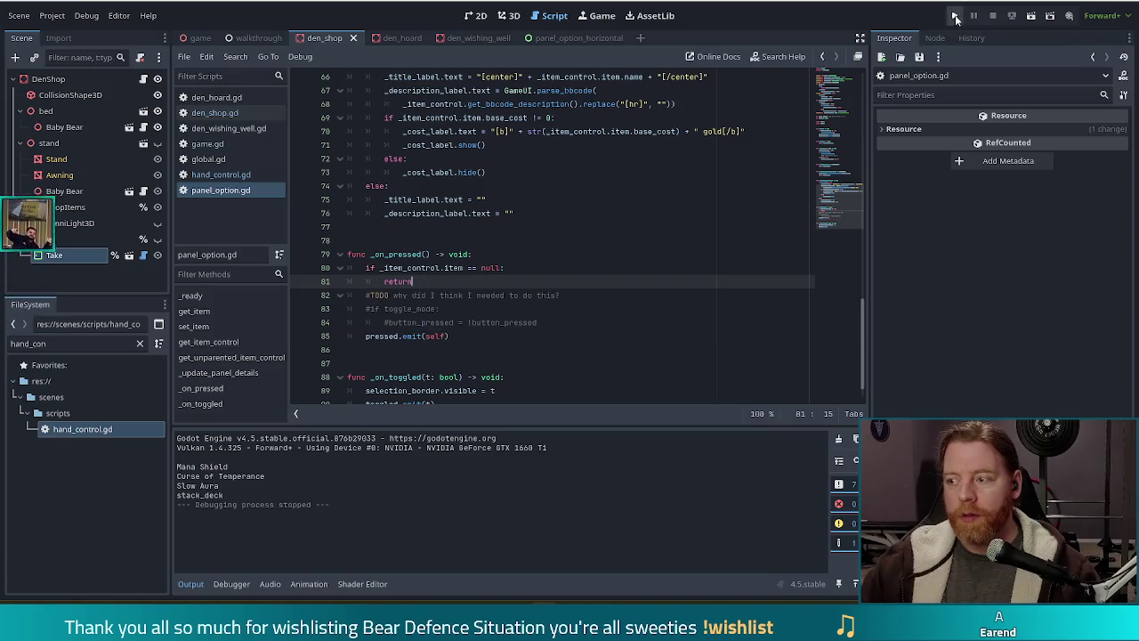
- Run the project to test the fix and start a new game
click(955, 16)
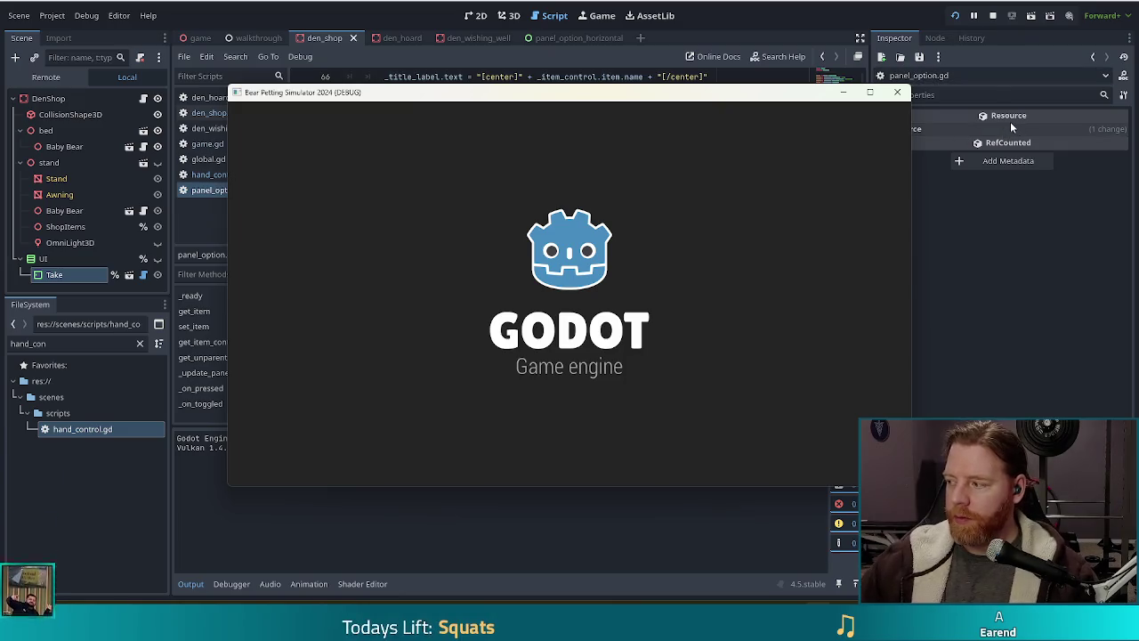
mouse_move(1008, 121)
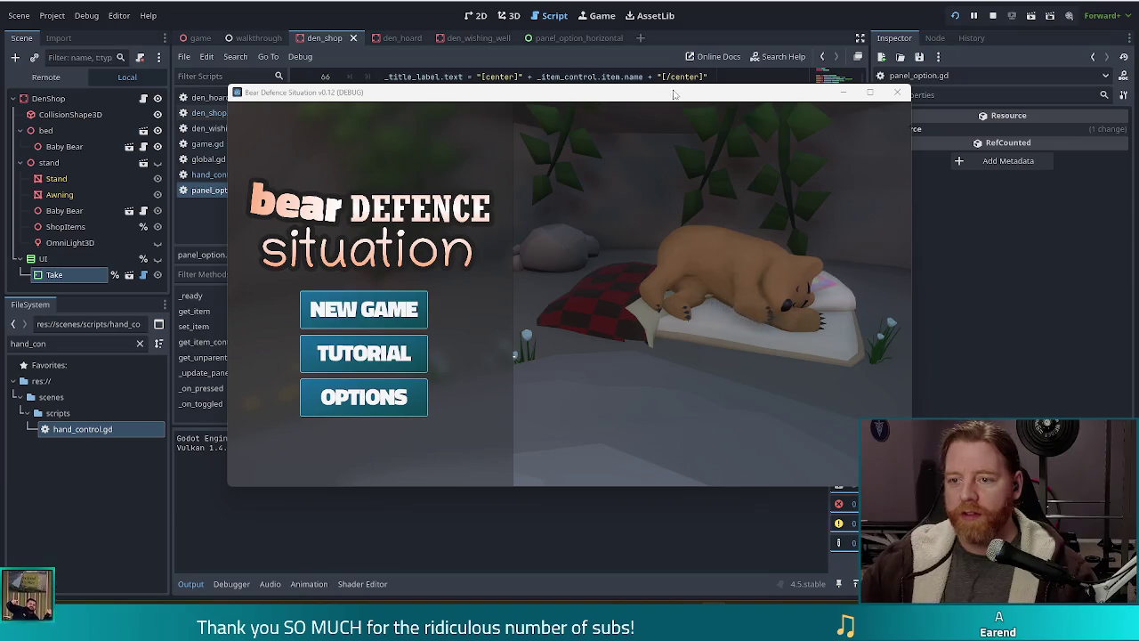
click(400, 312)
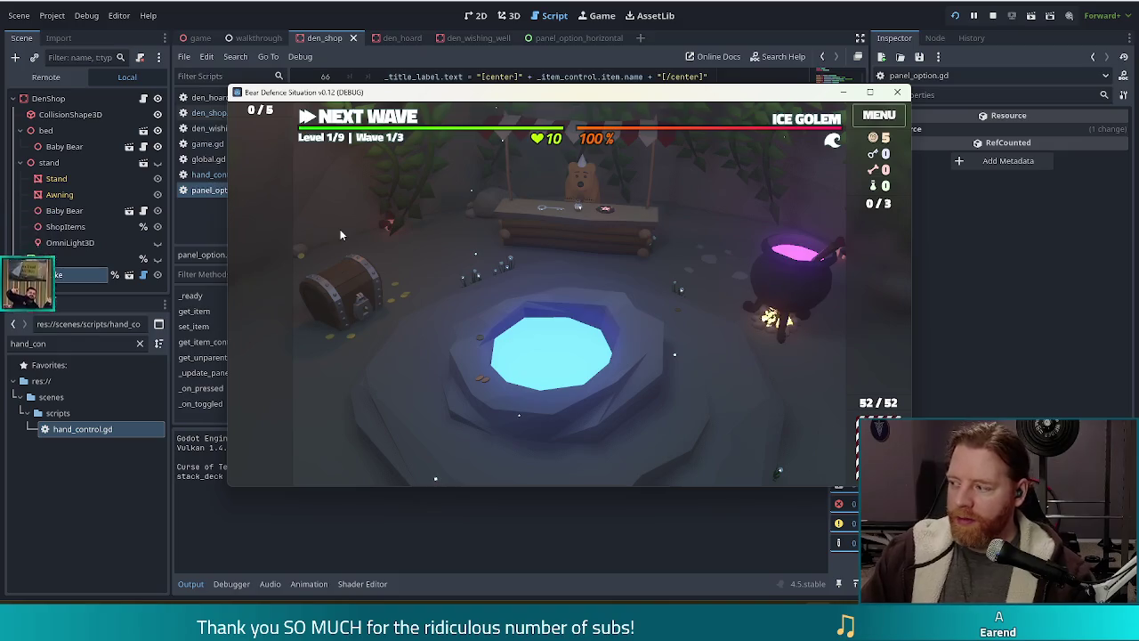
- Buy the Key from the shop stand for 5 gold
click(559, 223)
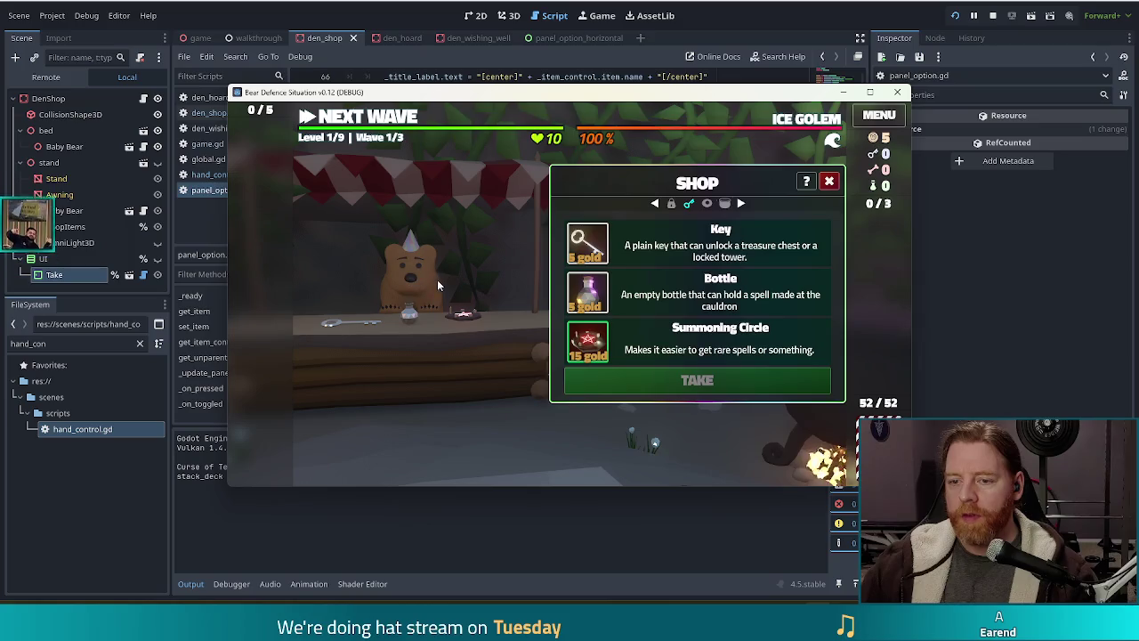
click(424, 282)
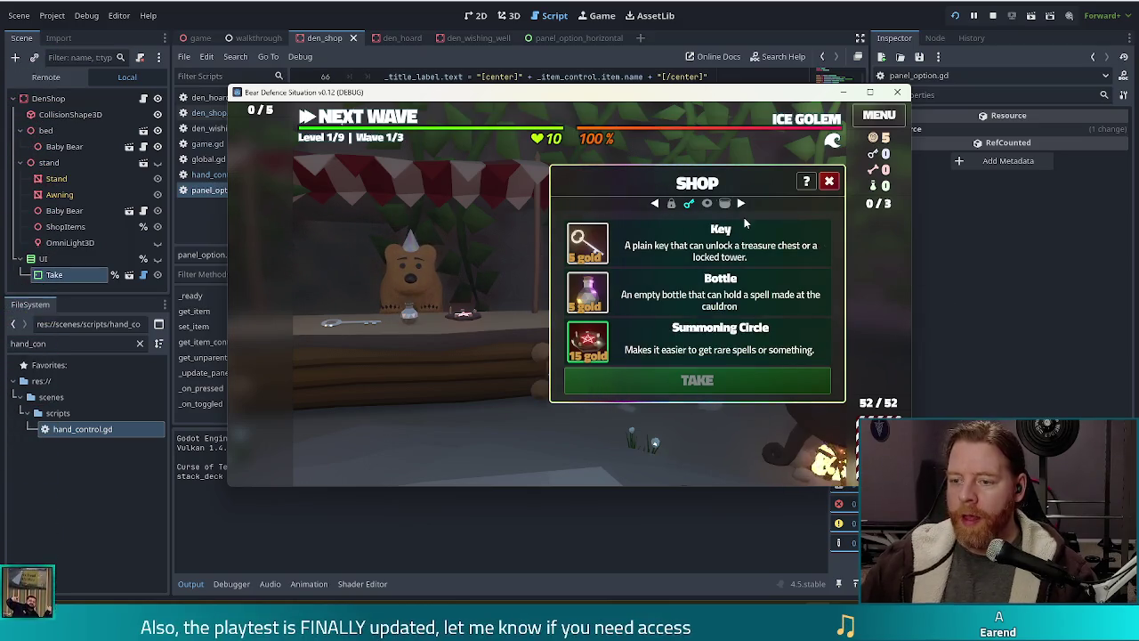
click(592, 244)
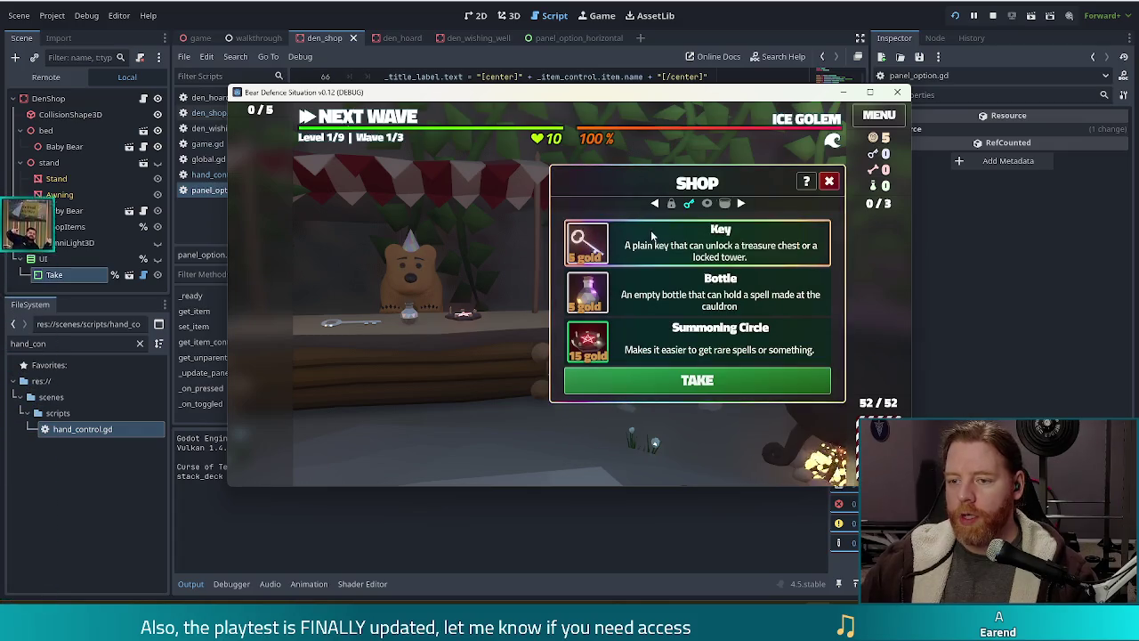
click(670, 382)
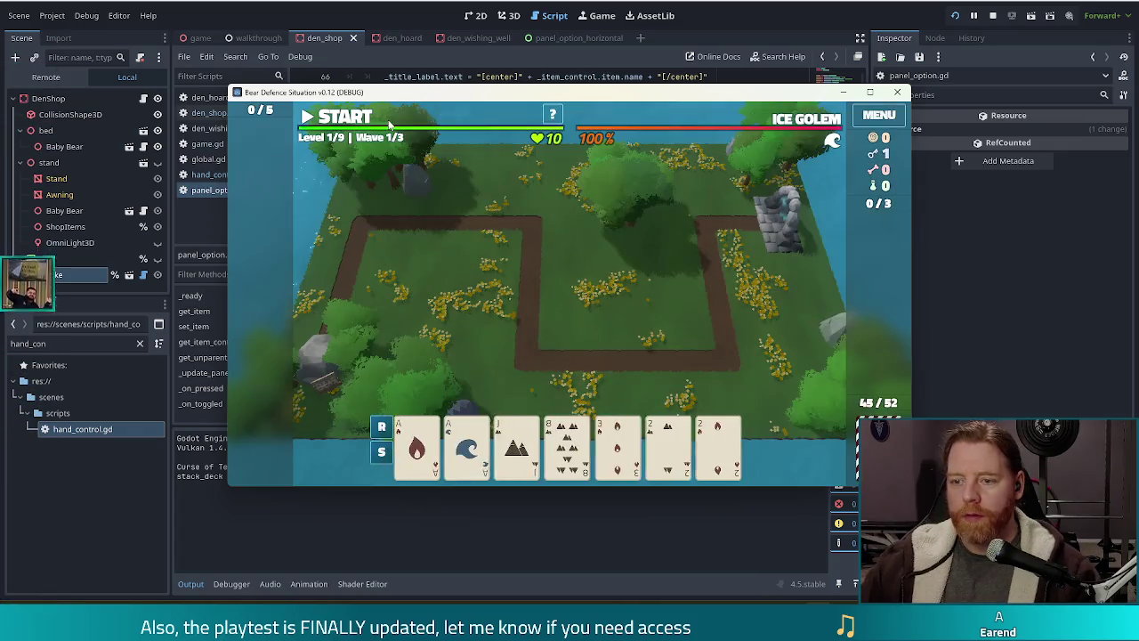
- Unlock the Lightning Tower with the key and build one beside the path using Two Pair
click(415, 444)
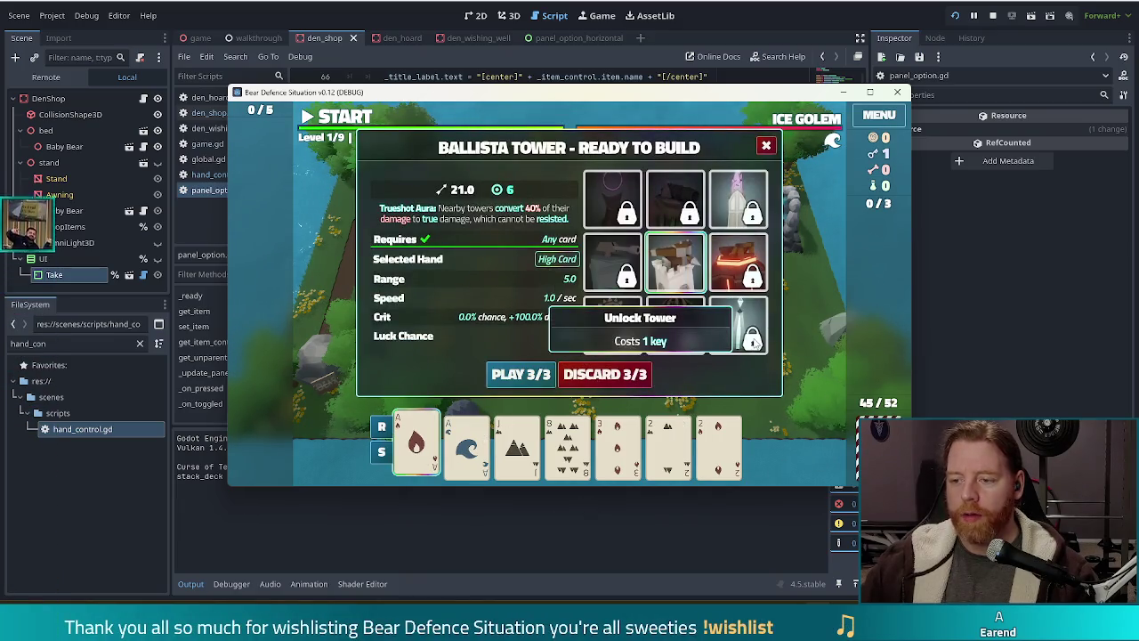
click(752, 343)
click(467, 445)
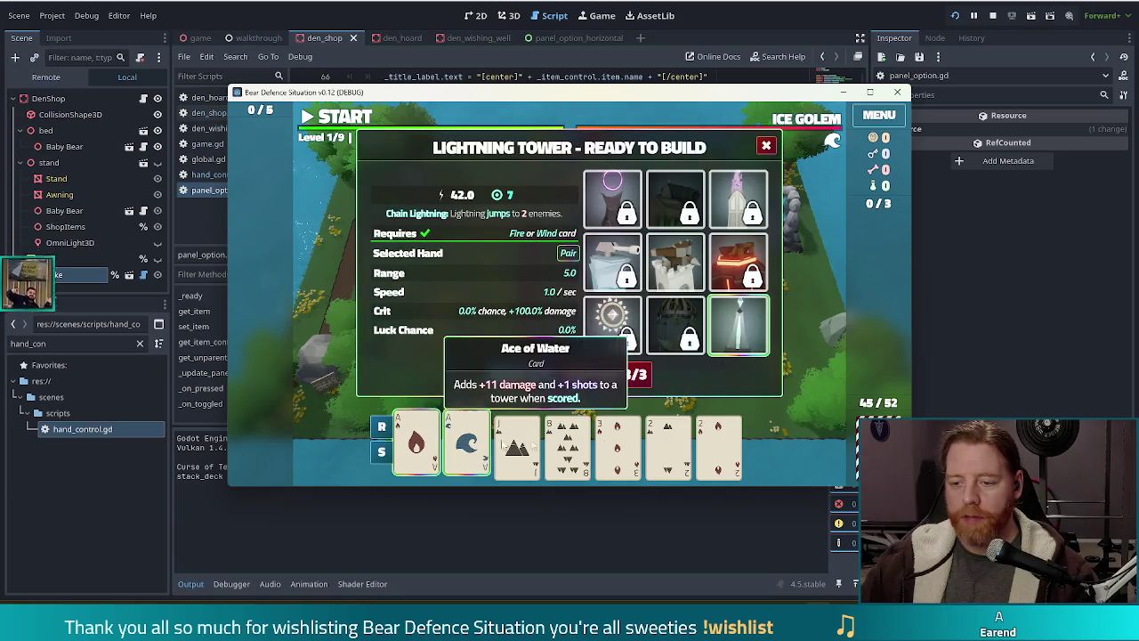
click(668, 445)
click(718, 445)
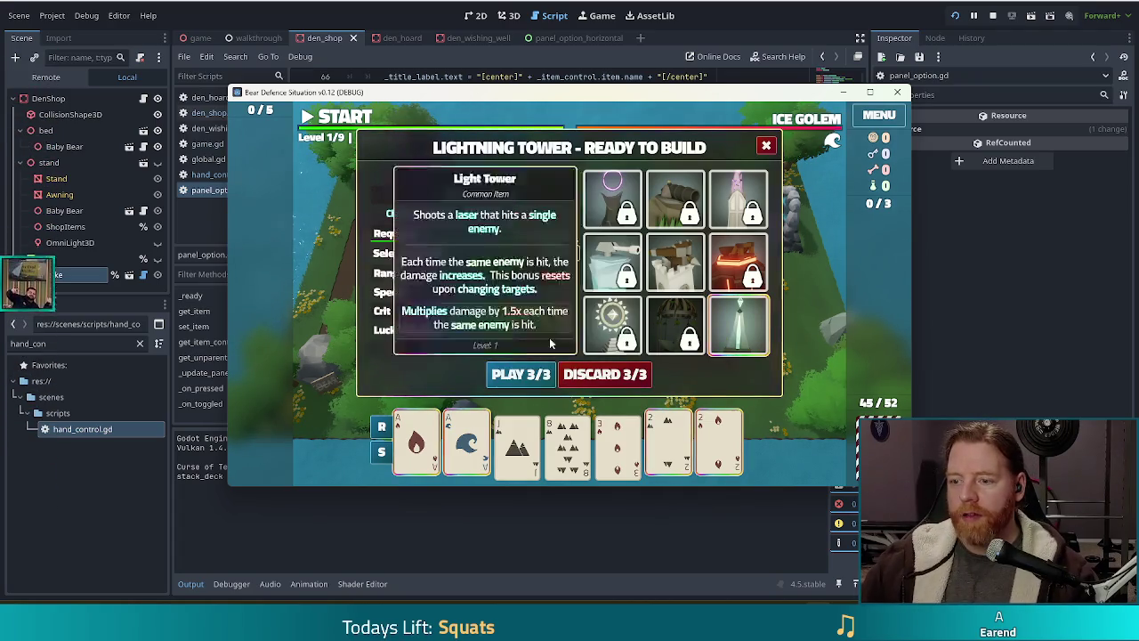
key(Return)
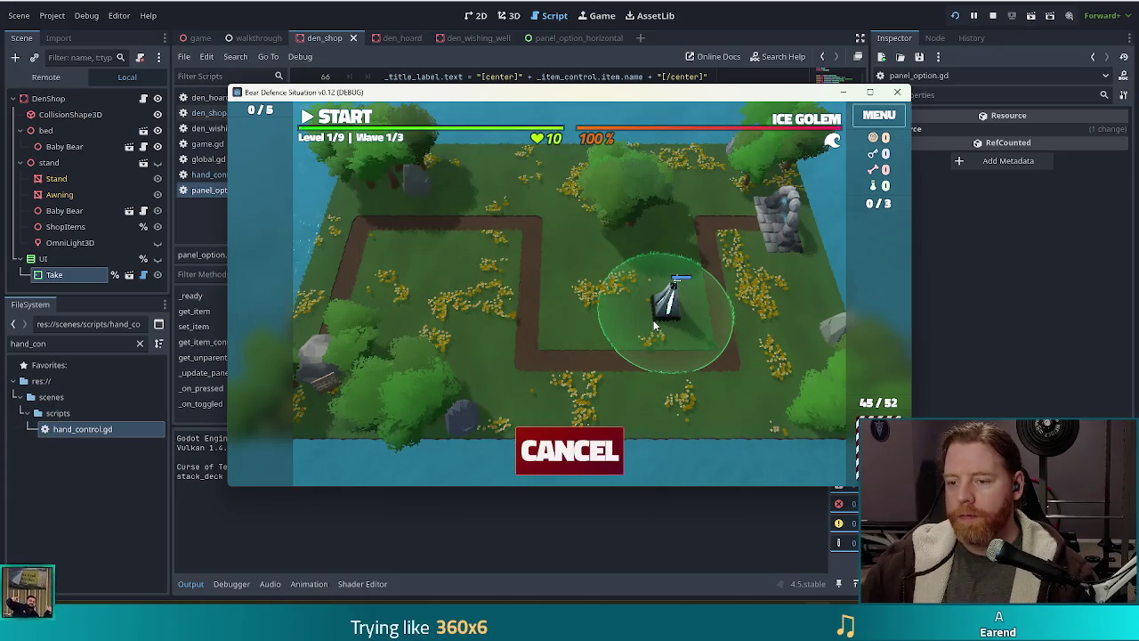
click(654, 327)
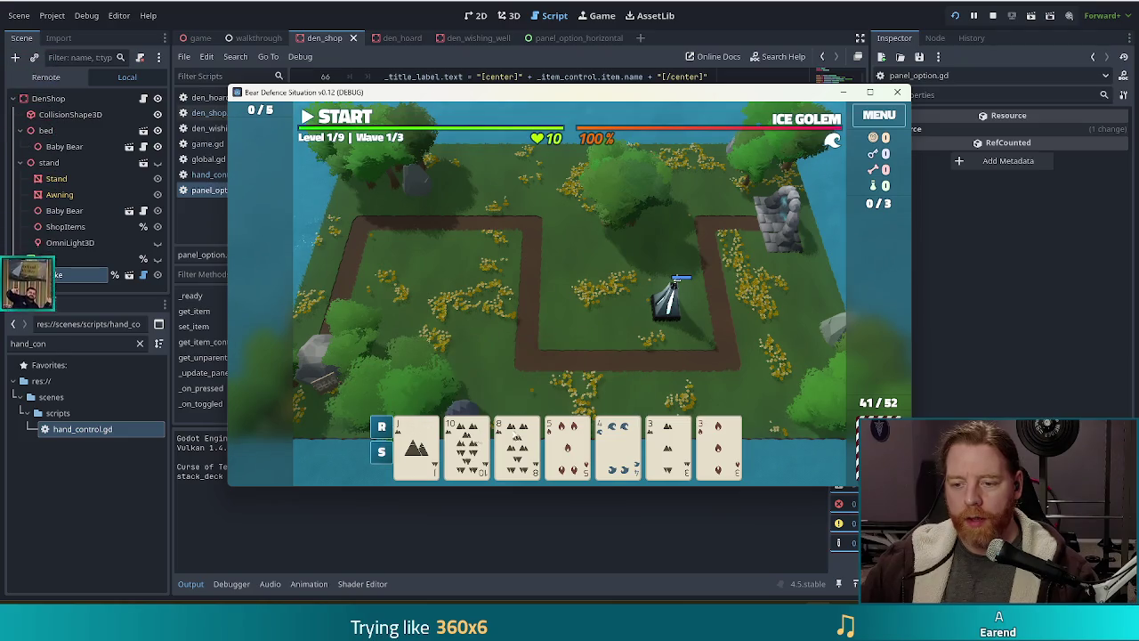
- Discard four unwanted cards from the hand for new ones
click(569, 445)
click(634, 449)
click(667, 450)
click(719, 450)
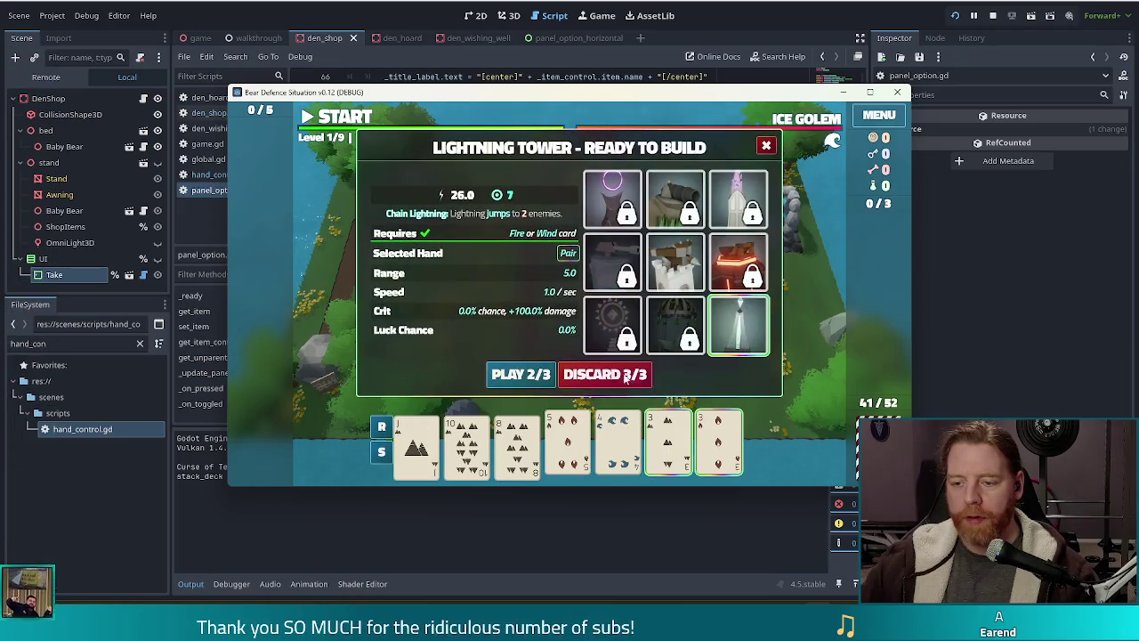
click(612, 378)
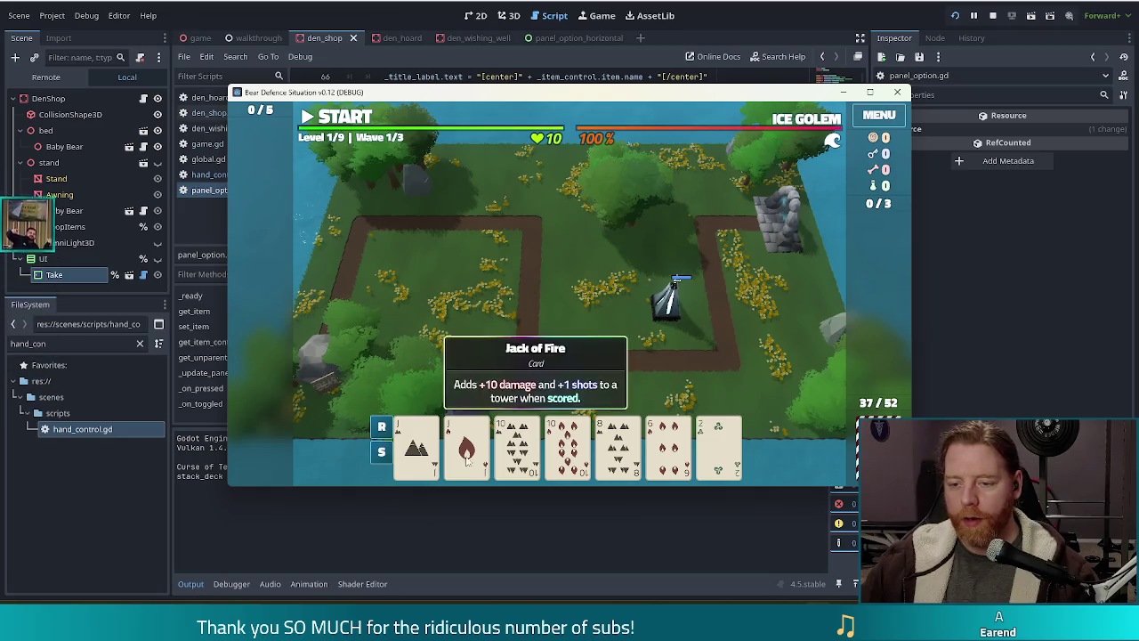
- Play Jacks and 10s as Two Pair for a second lightning tower in the left loop, then start wave 1
click(417, 445)
click(466, 445)
click(525, 449)
click(567, 440)
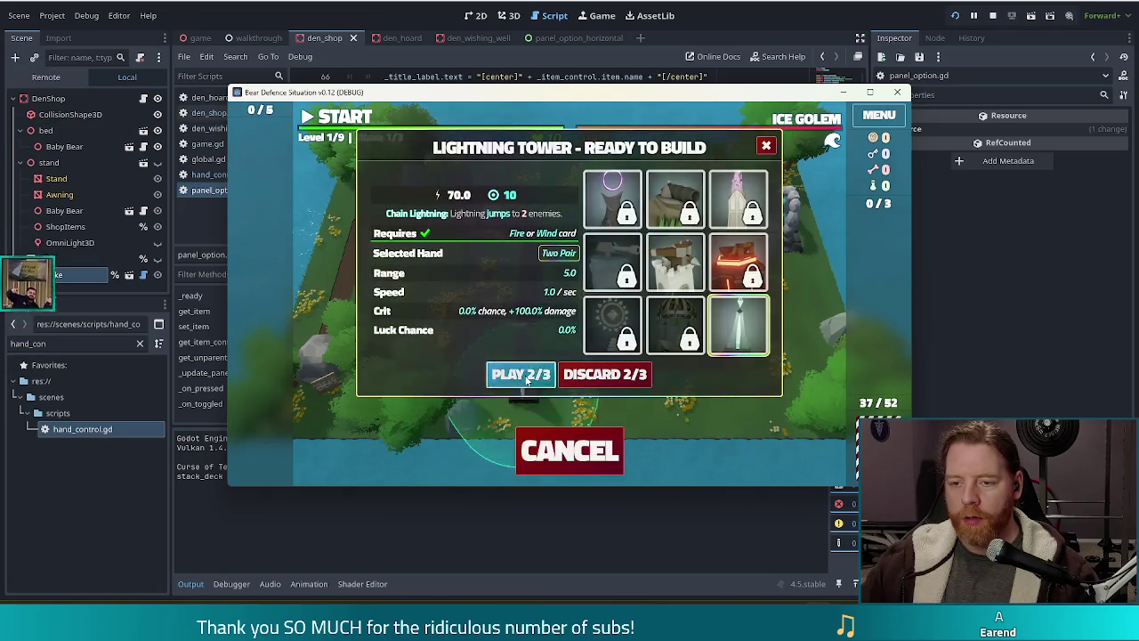
click(526, 374)
click(471, 257)
key(space)
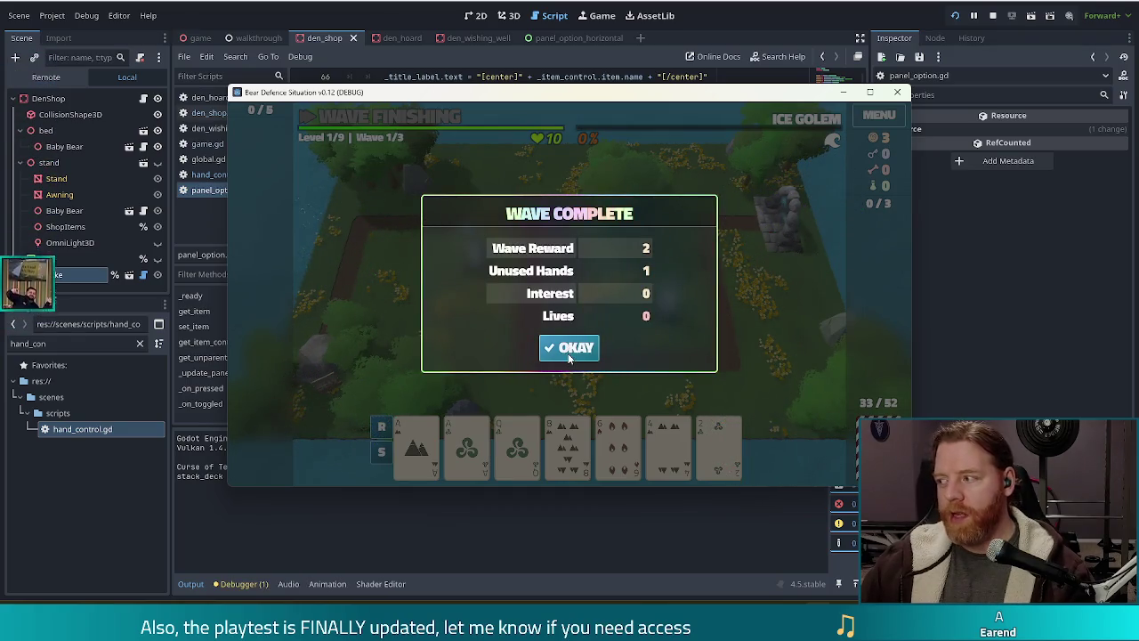
- Start wave 2 and play aces and queens as Two Pair for a third lightning tower near the top-left
click(568, 348)
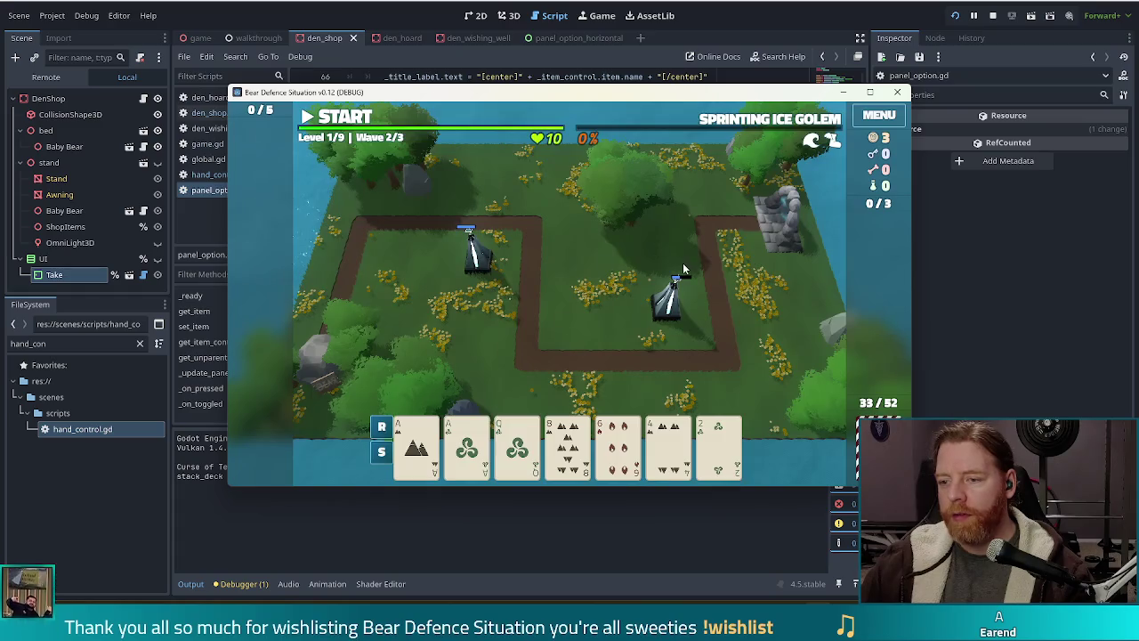
click(346, 120)
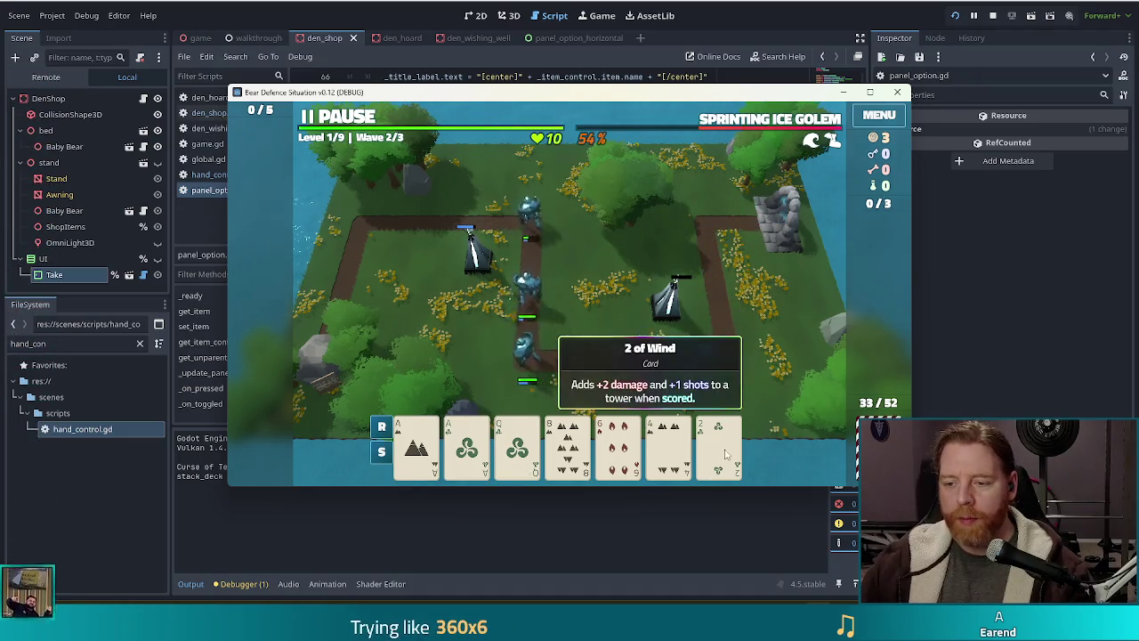
click(572, 445)
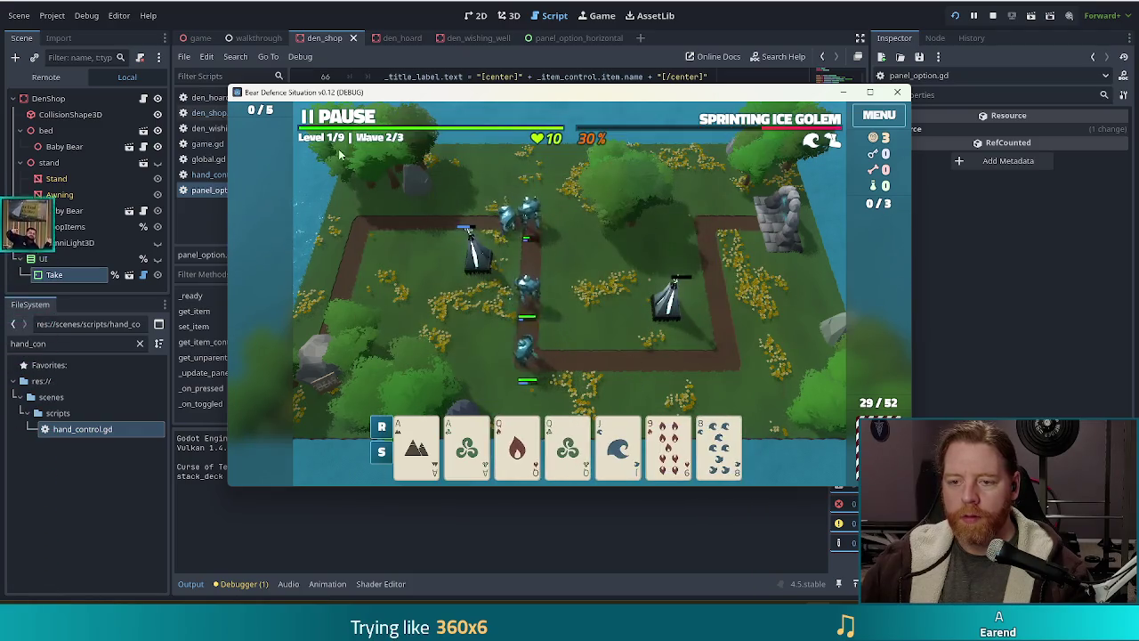
click(415, 445)
click(466, 445)
click(517, 445)
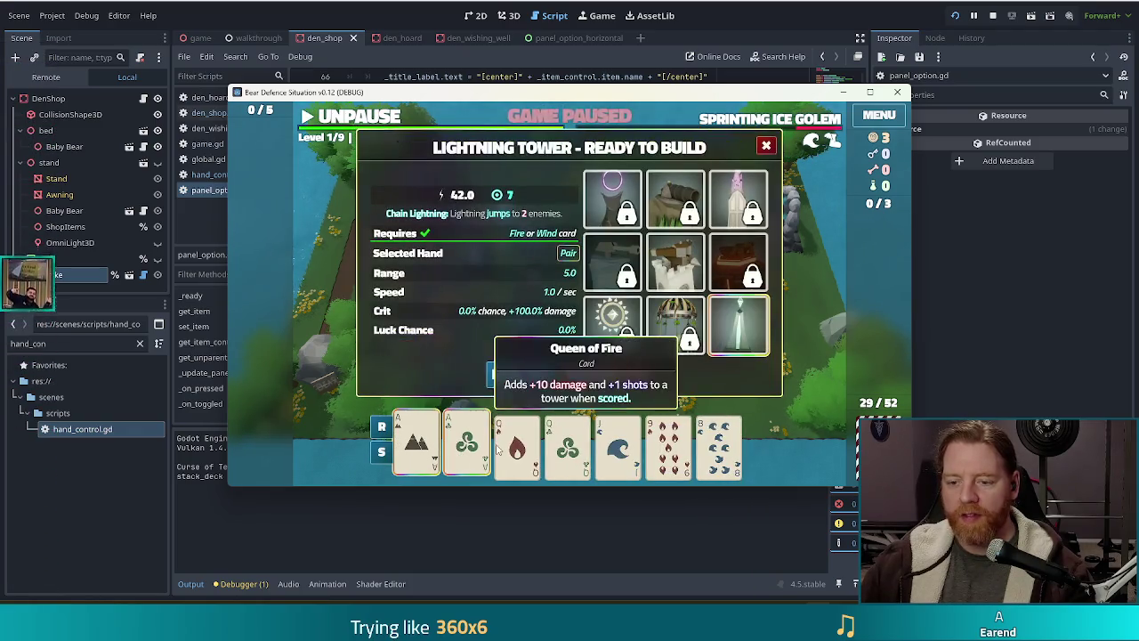
click(568, 445)
click(520, 374)
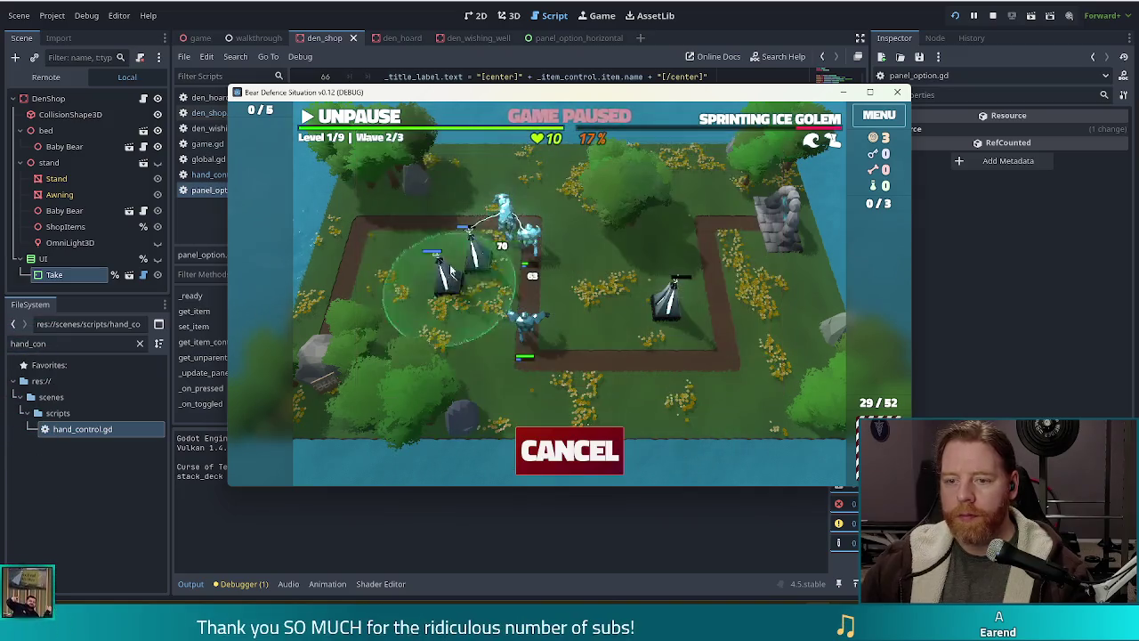
click(396, 254)
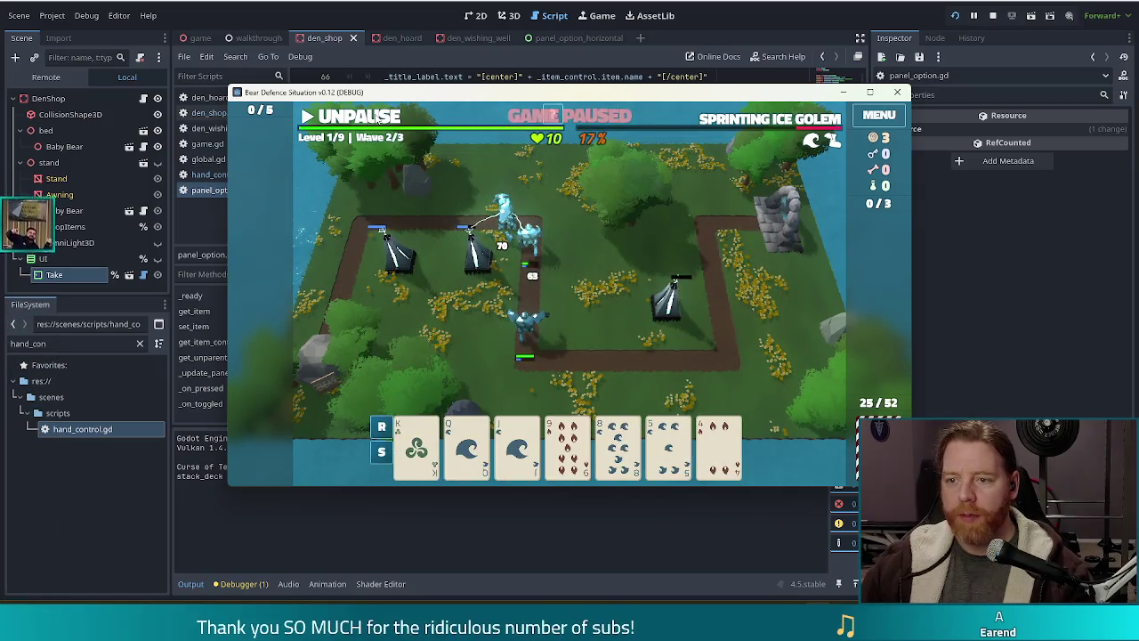
key(space)
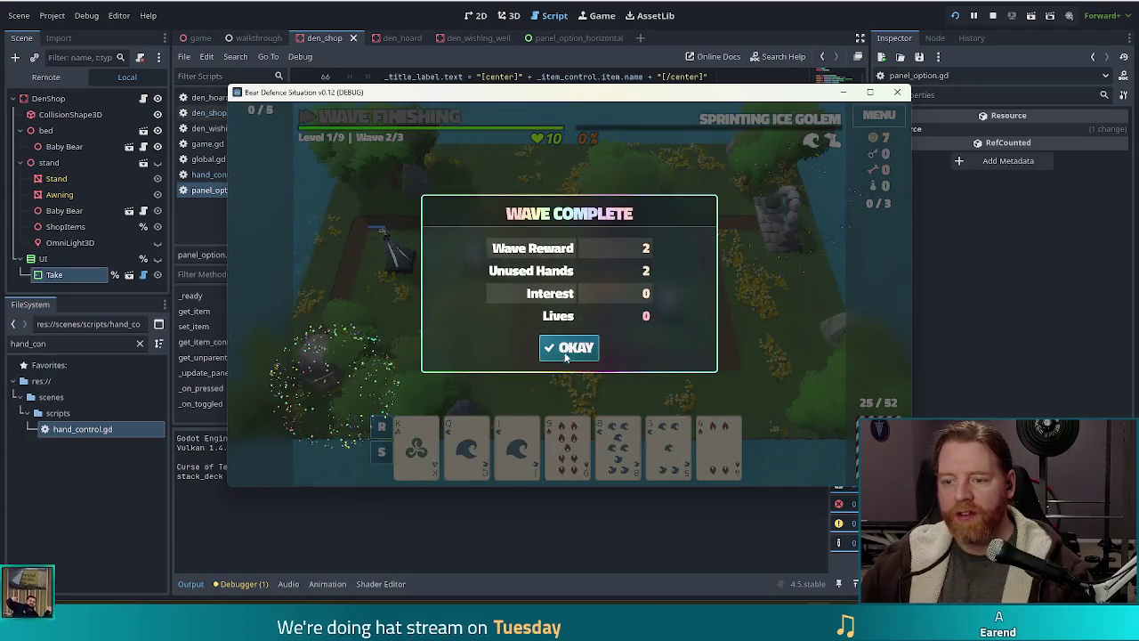
click(564, 348)
- Discard the 5 and other low cards, including the 9 of Fire, for a new hand
click(668, 442)
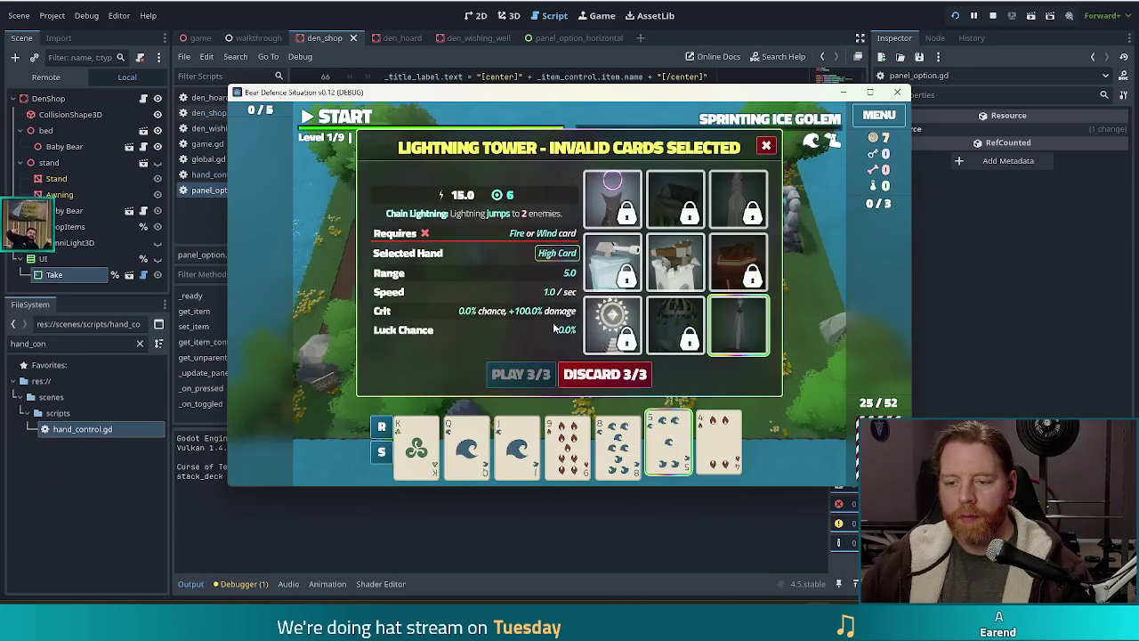
click(620, 377)
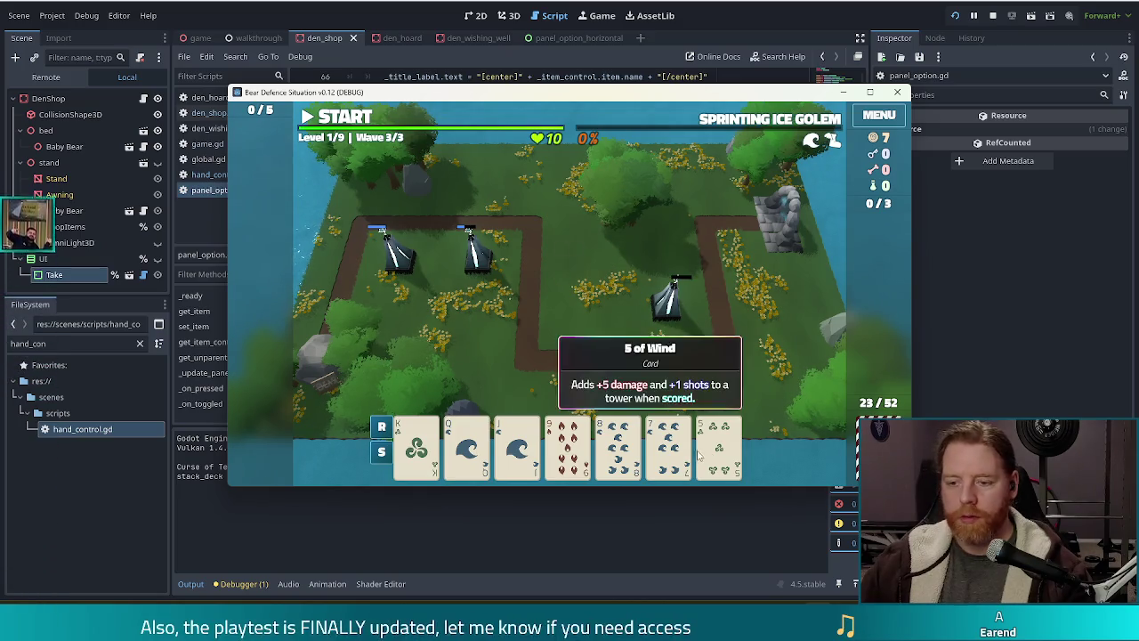
click(566, 444)
click(618, 445)
click(617, 445)
click(588, 378)
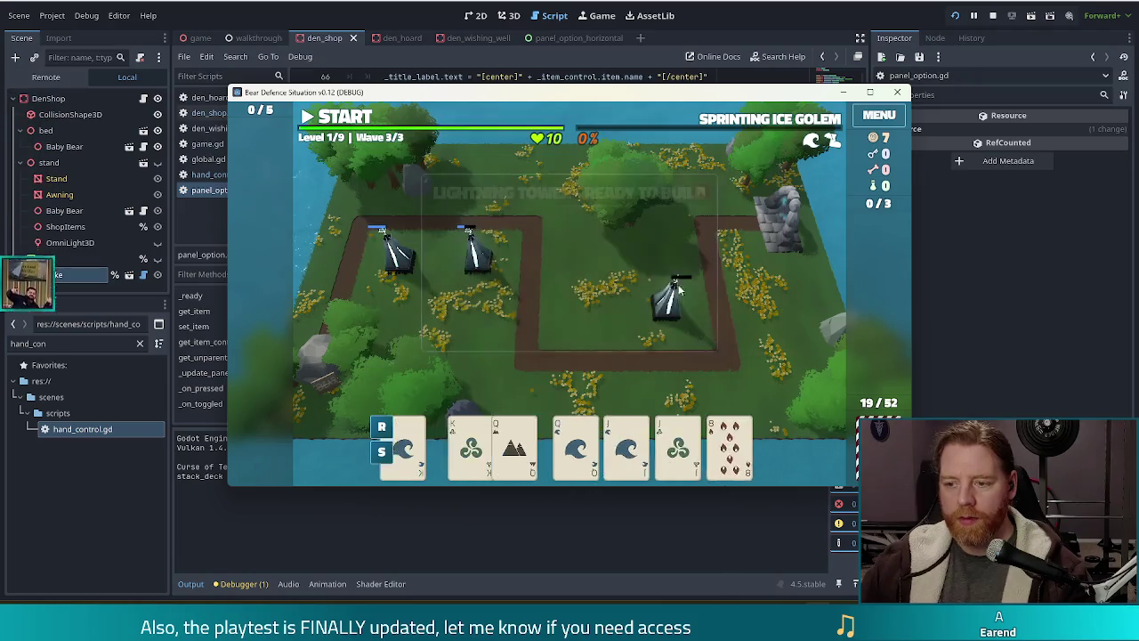
- Play kings and queens as Two Pair for a tower beside the right-hand tower, then start wave 3
click(520, 449)
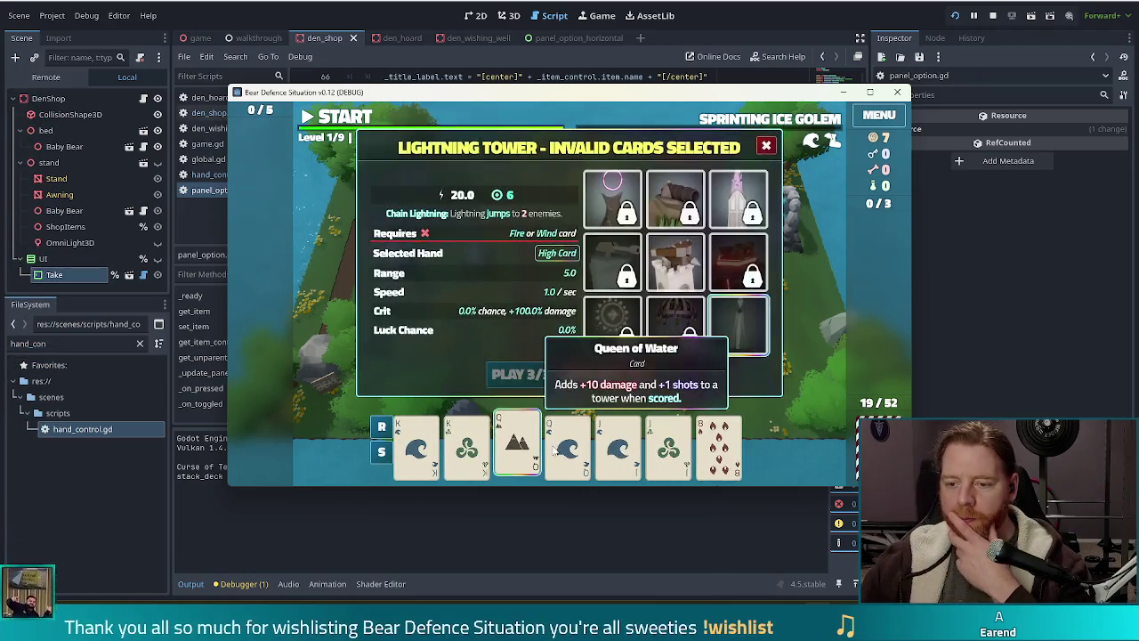
click(520, 449)
click(417, 445)
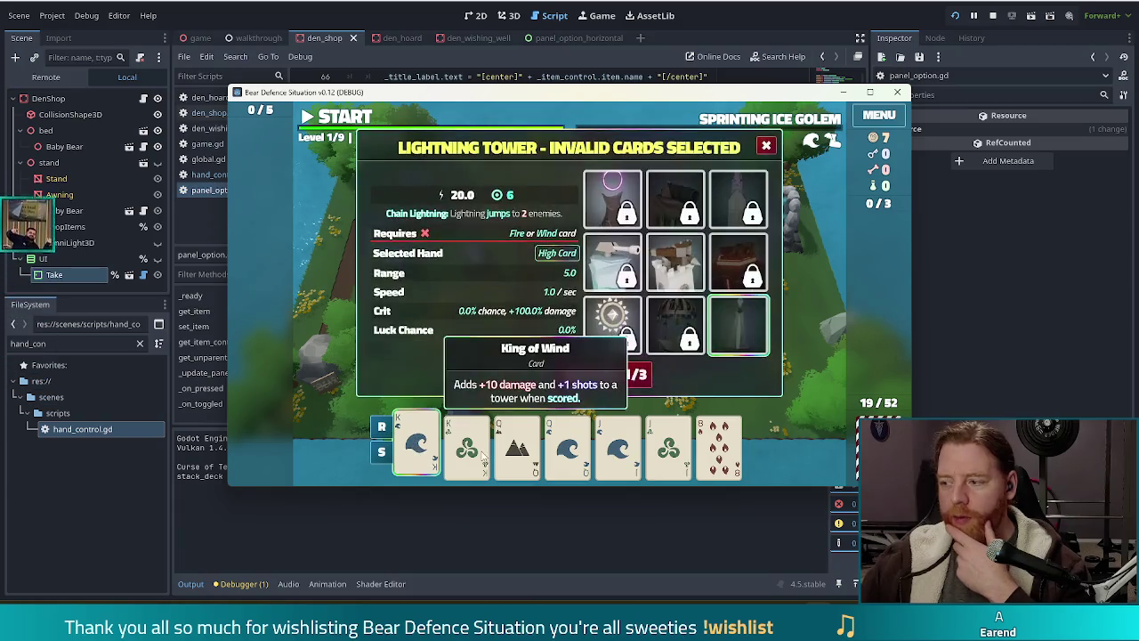
click(466, 445)
click(517, 445)
click(567, 445)
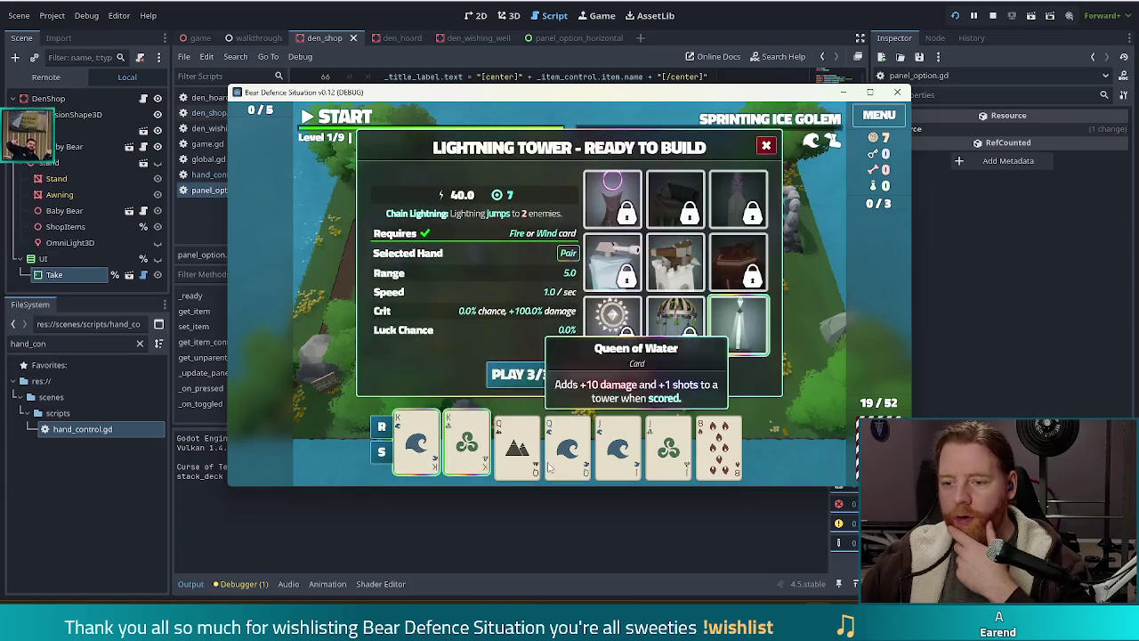
click(520, 378)
click(688, 308)
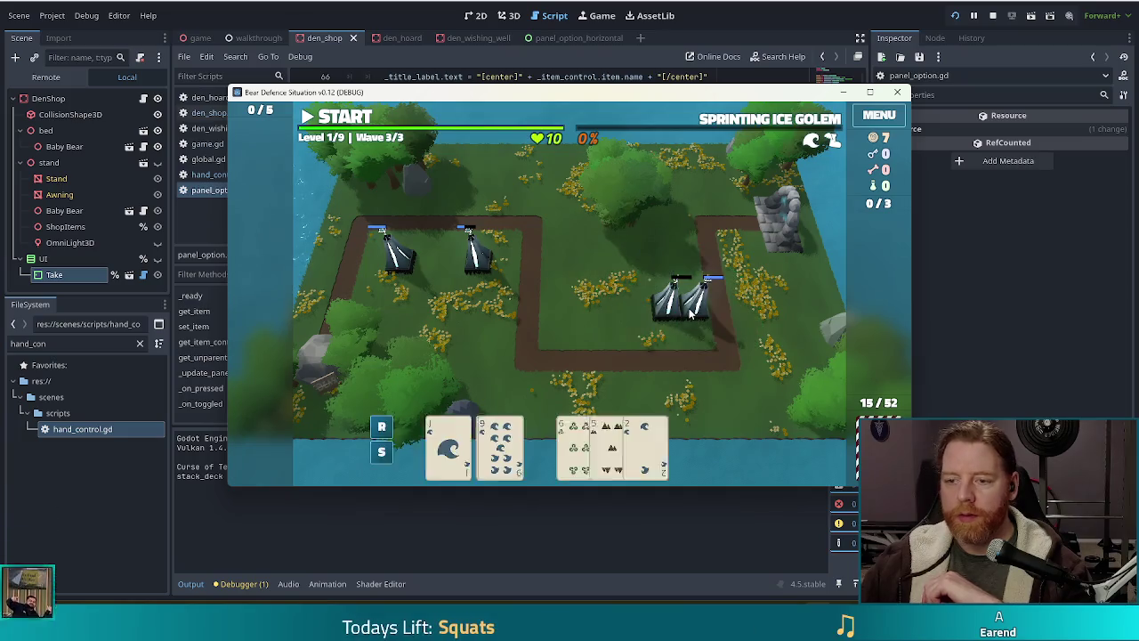
key(space)
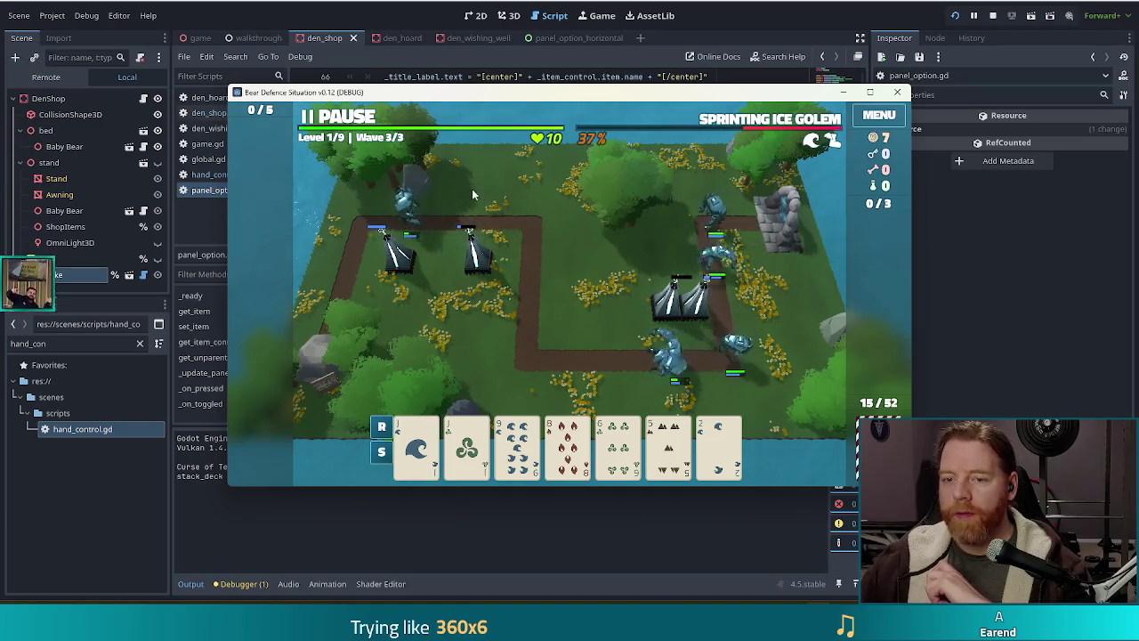
- Mid-wave, play a Jack pair for a tower near the path's left end and finish wave 3
click(346, 123)
click(719, 442)
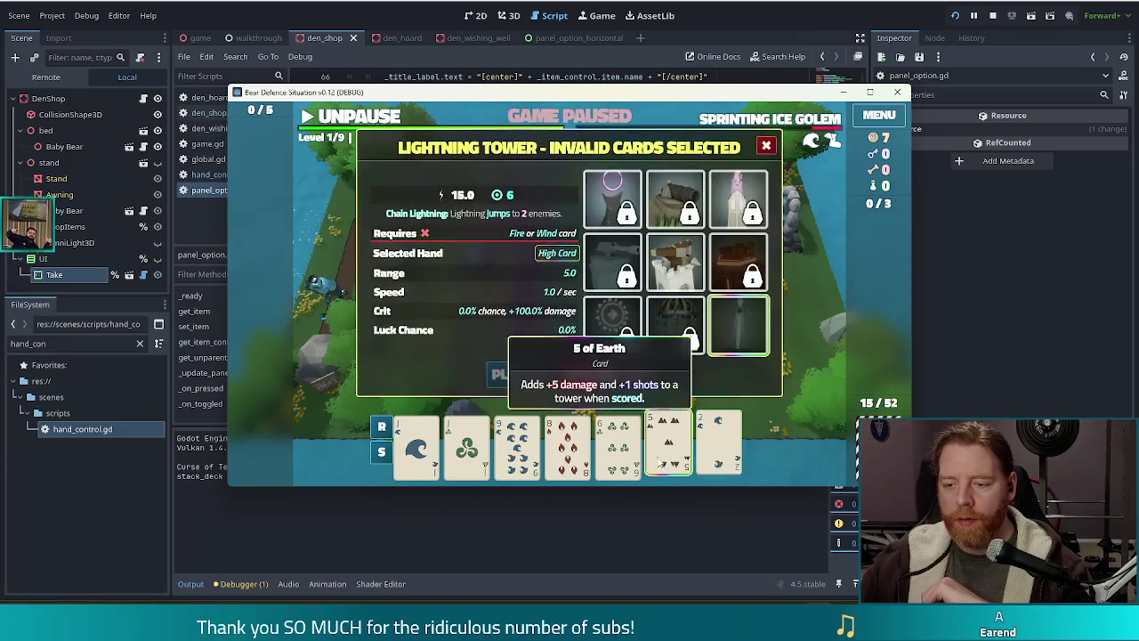
click(627, 379)
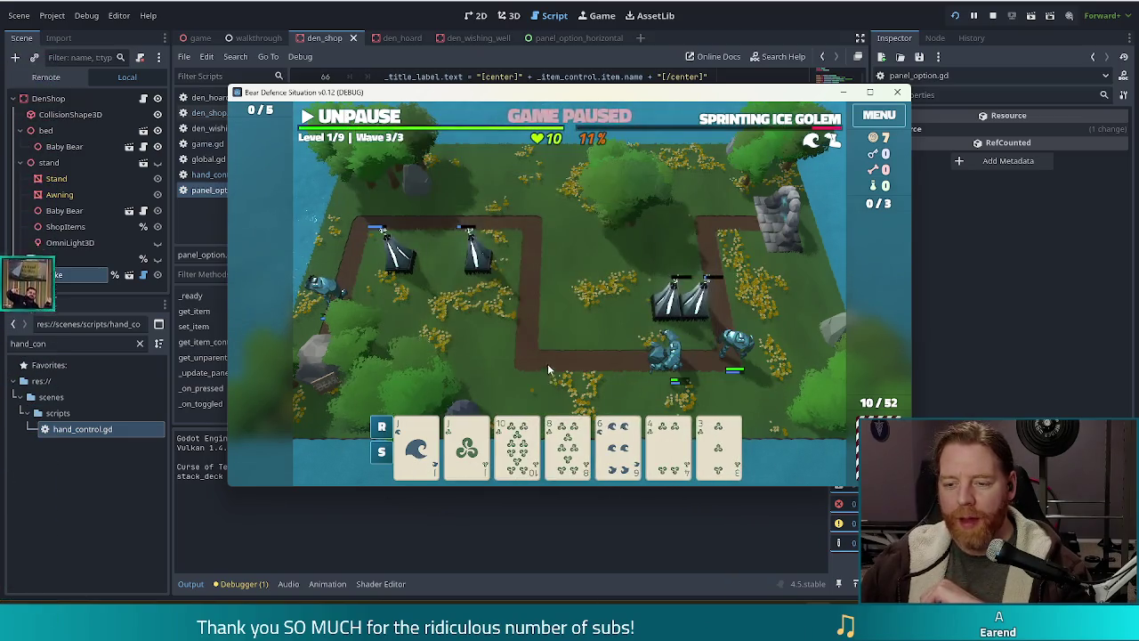
click(466, 444)
click(416, 445)
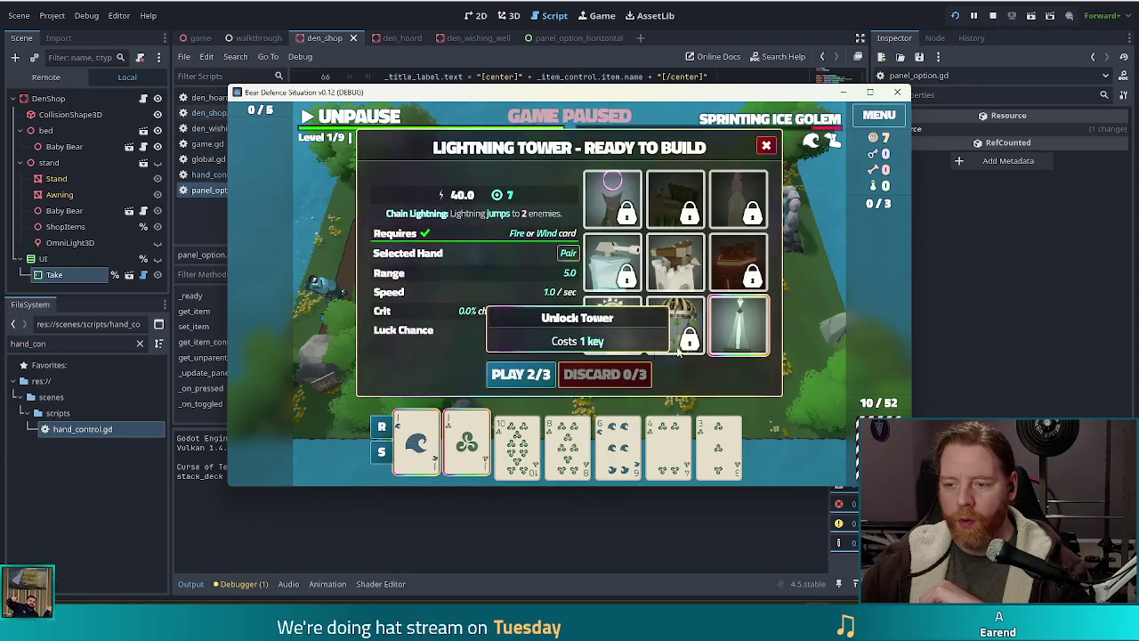
click(500, 374)
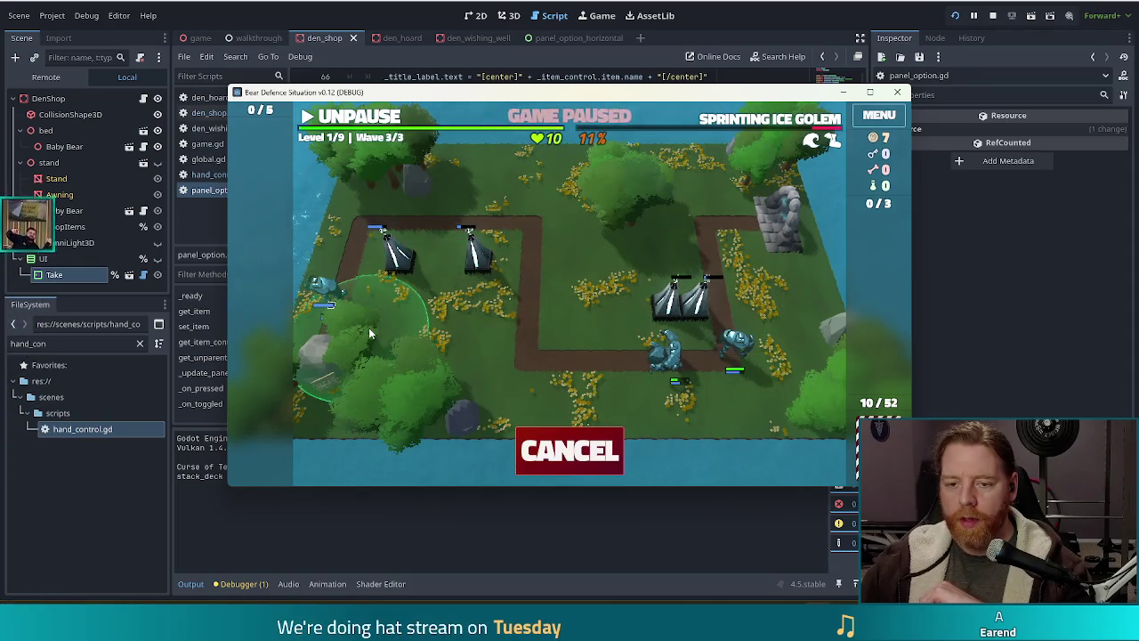
click(369, 331)
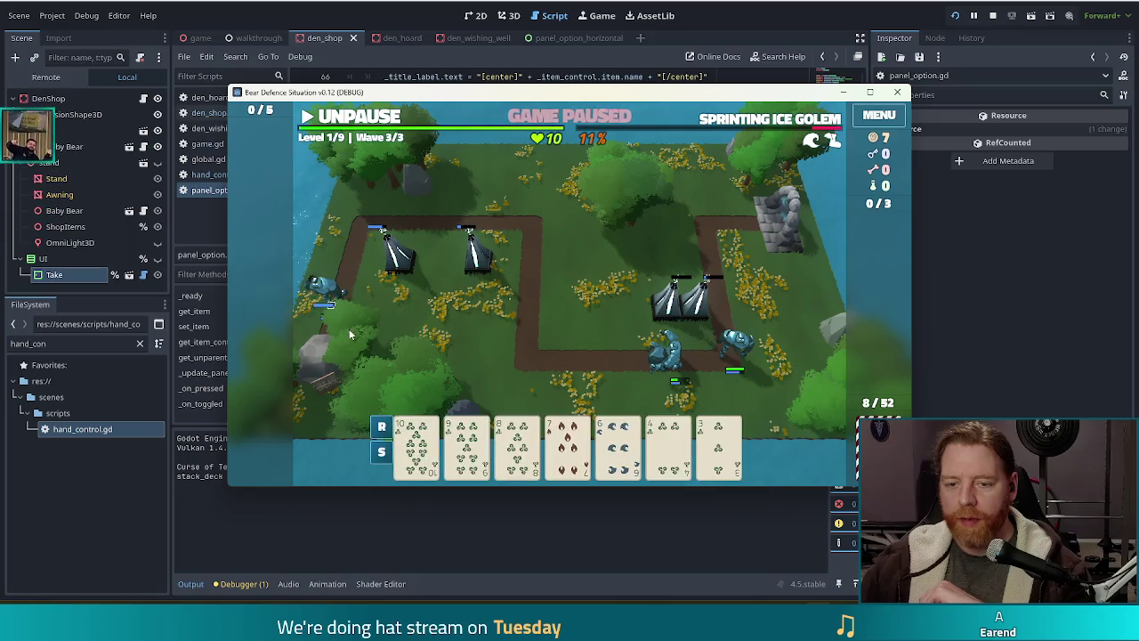
click(354, 122)
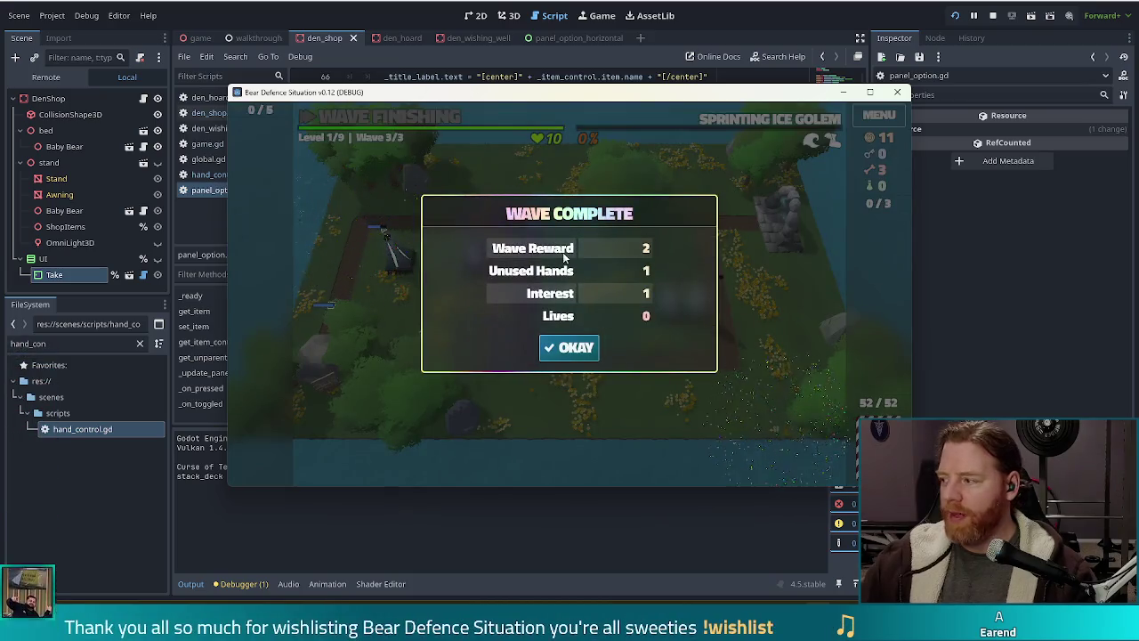
click(576, 353)
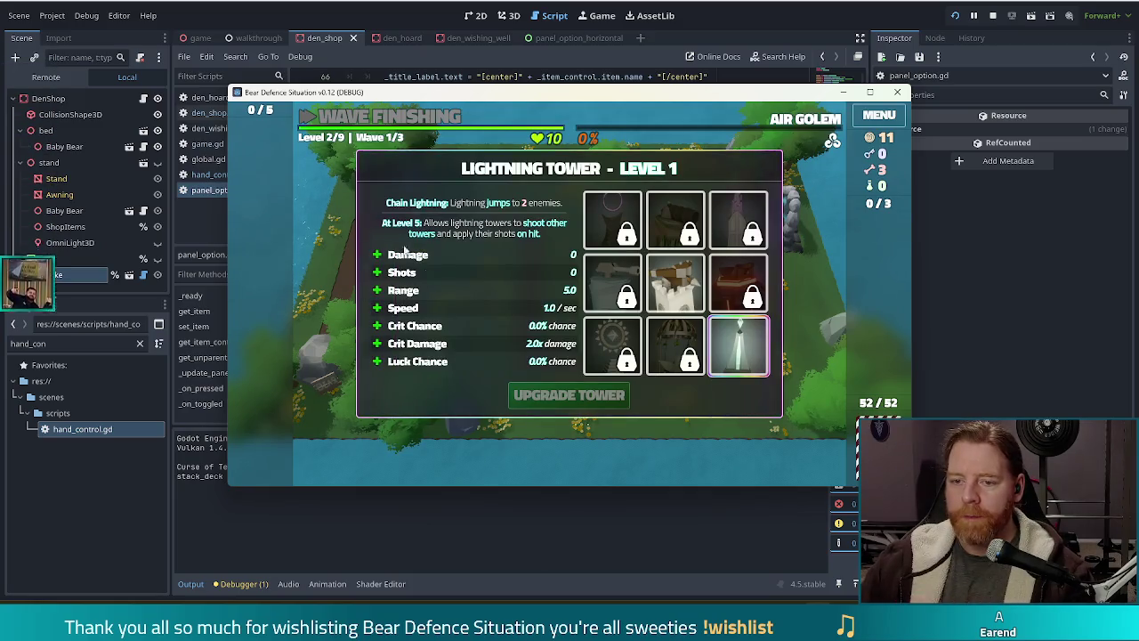
- Upgrade lightning shots to level 2, then throw gold into the Wishing Well and take Training Wheels
click(400, 272)
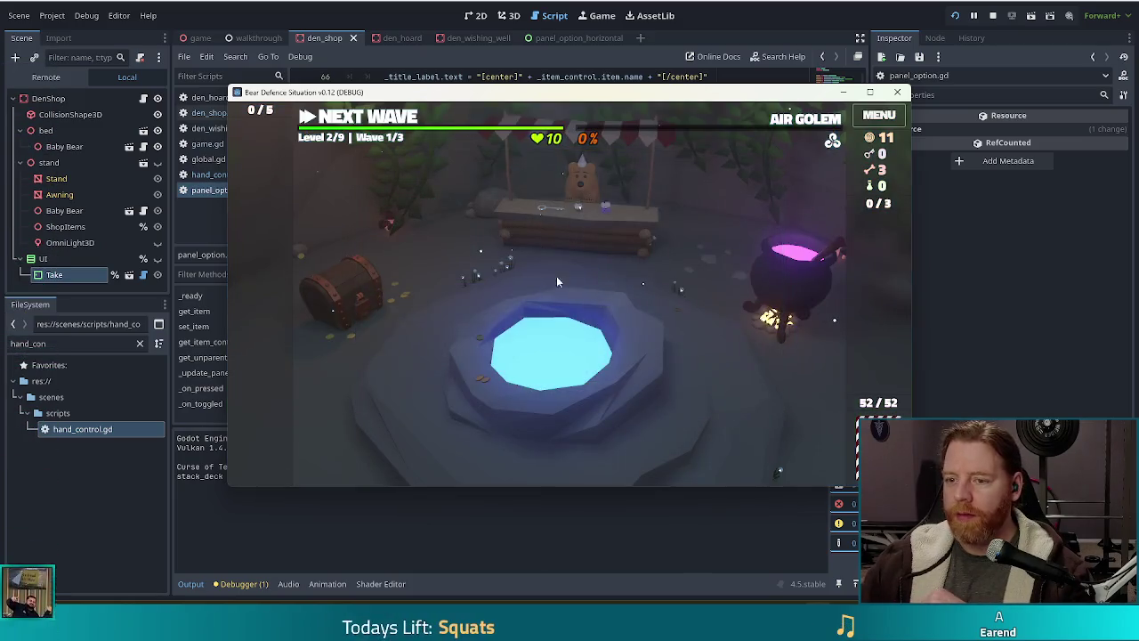
click(658, 355)
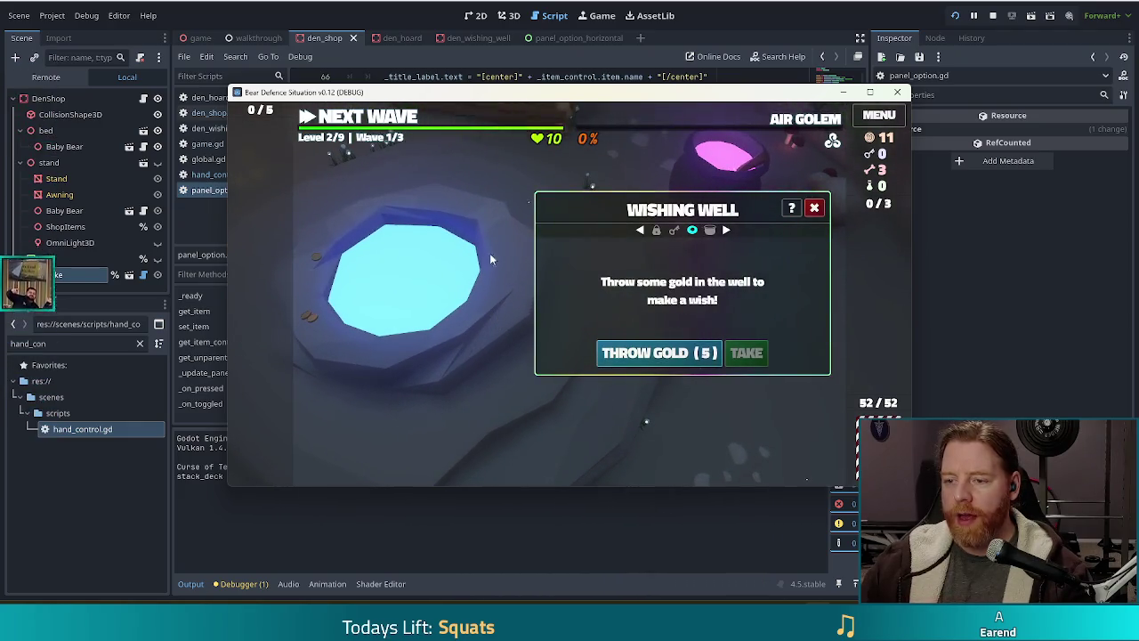
click(656, 353)
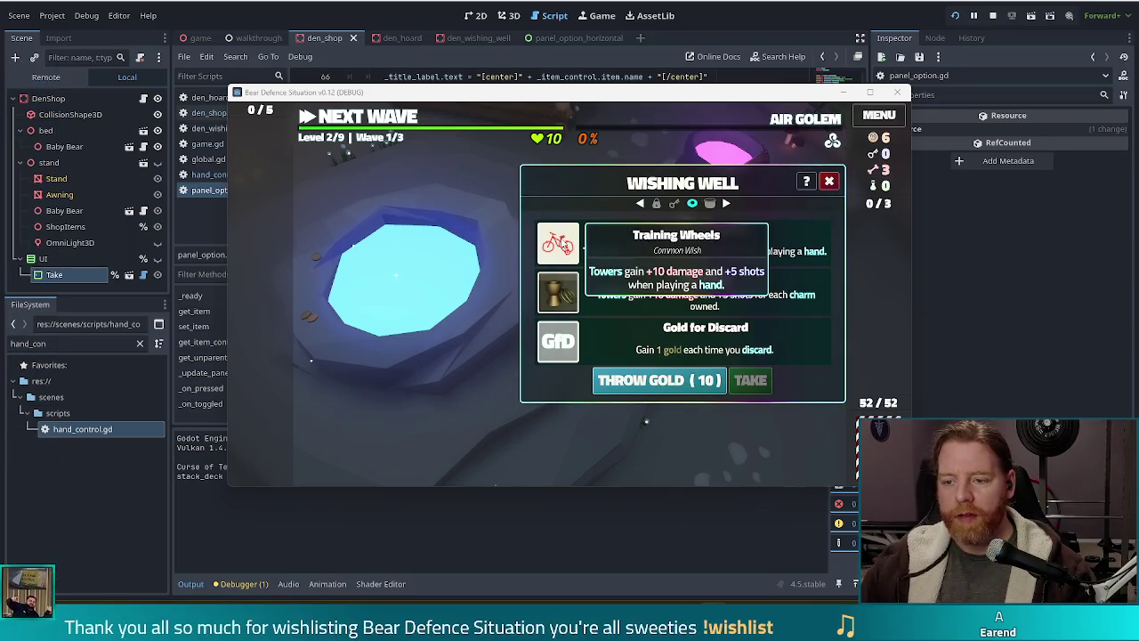
click(567, 245)
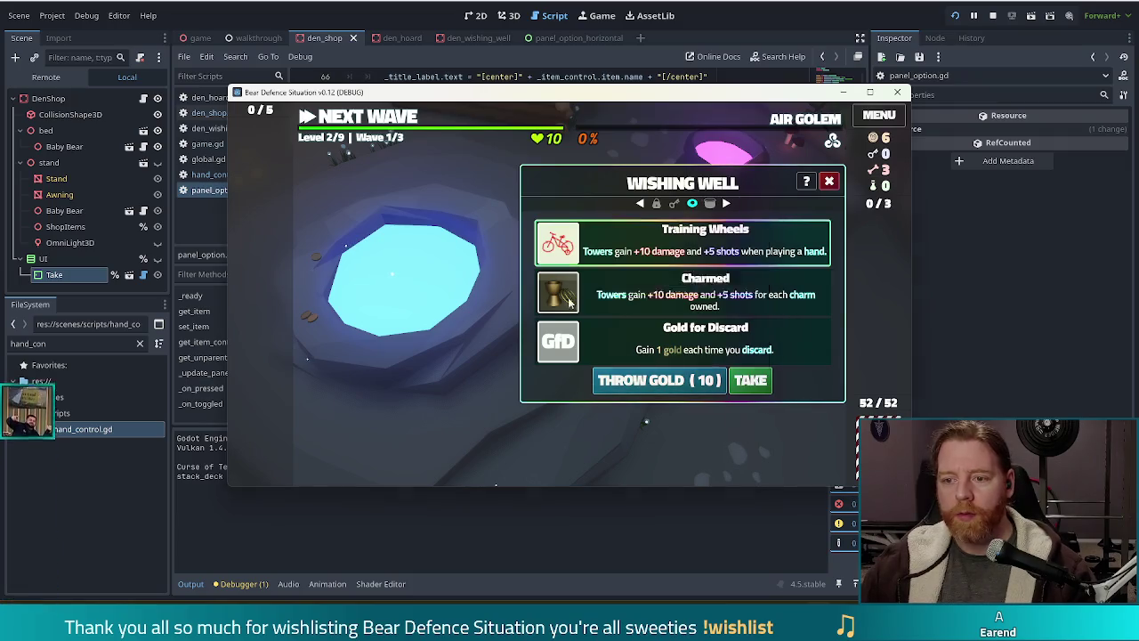
click(750, 381)
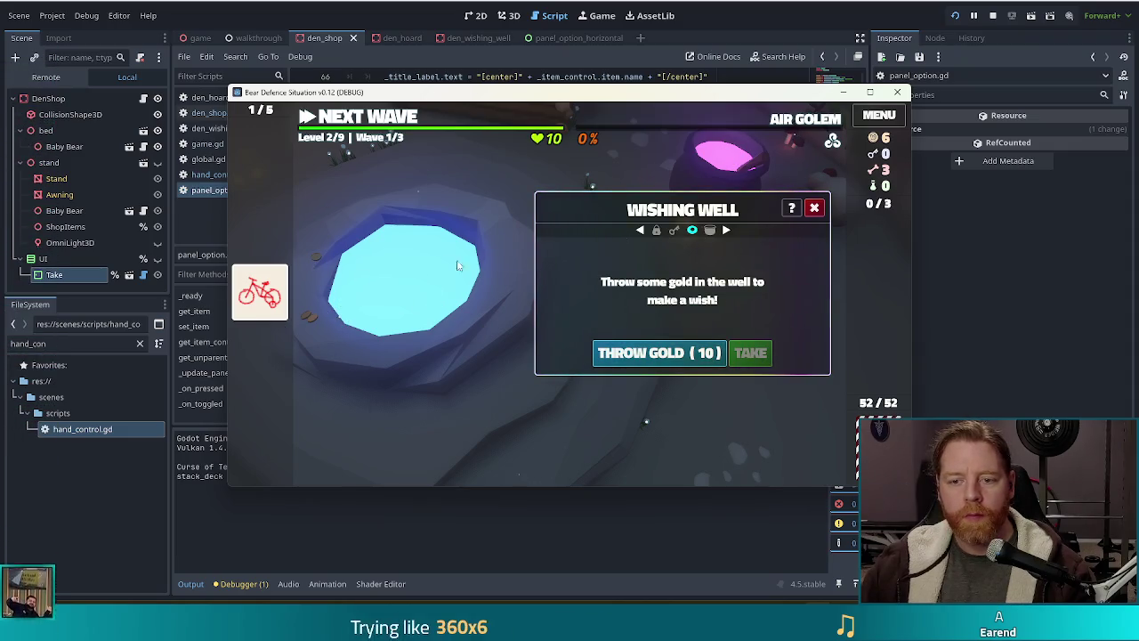
click(815, 213)
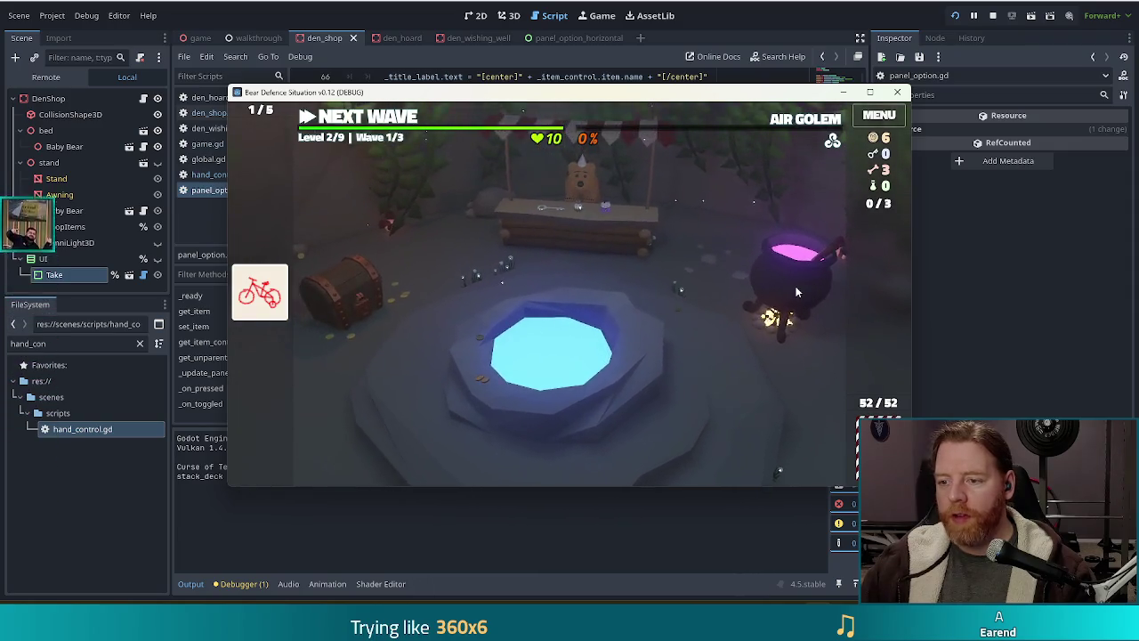
- Add a bone to the Cauldron and inscribe the Fehu rune on the Ace of Wind
click(797, 291)
click(611, 350)
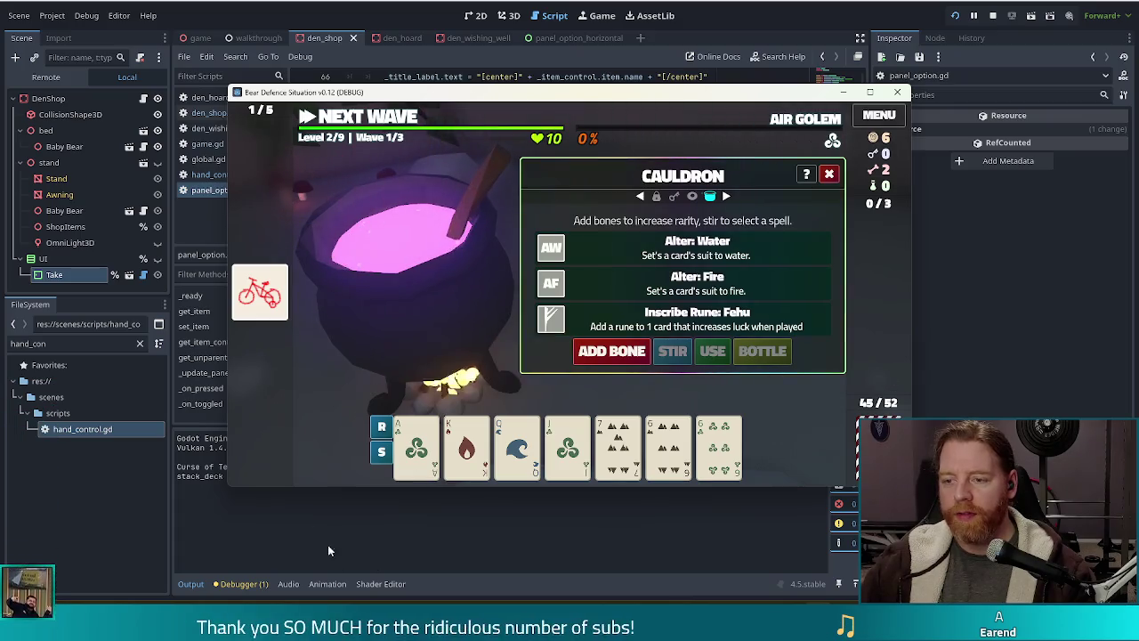
click(416, 445)
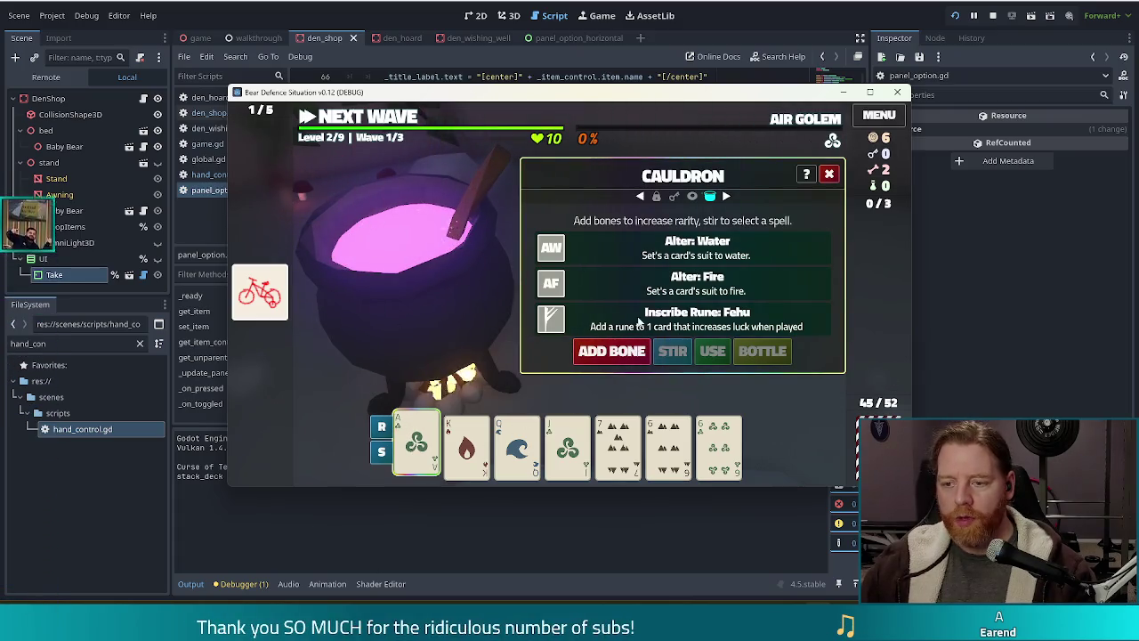
click(604, 315)
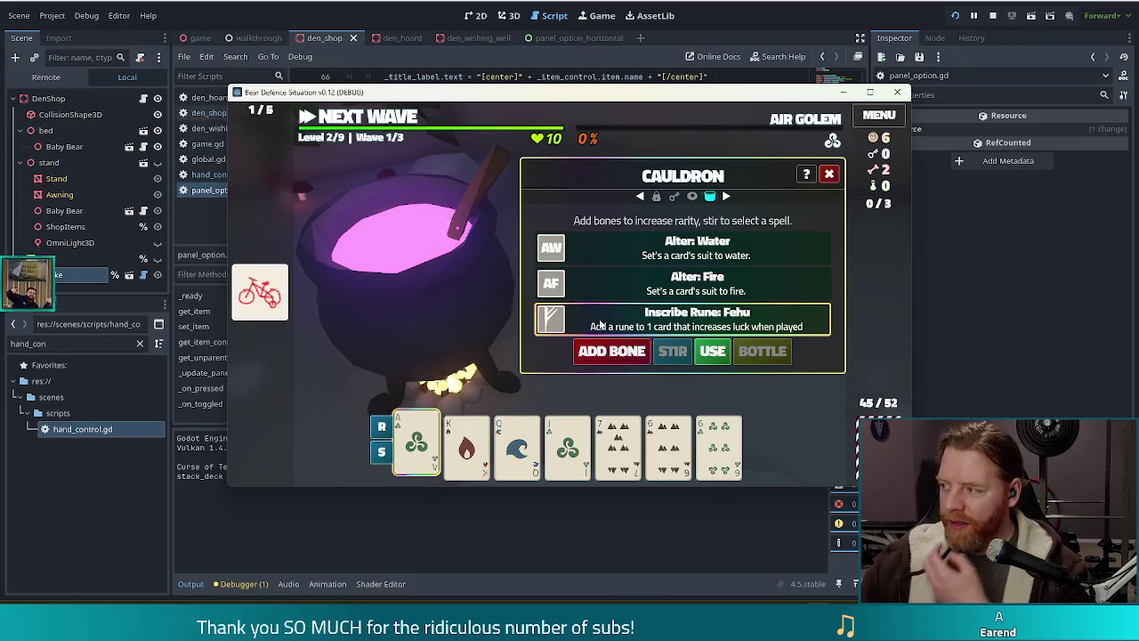
click(709, 352)
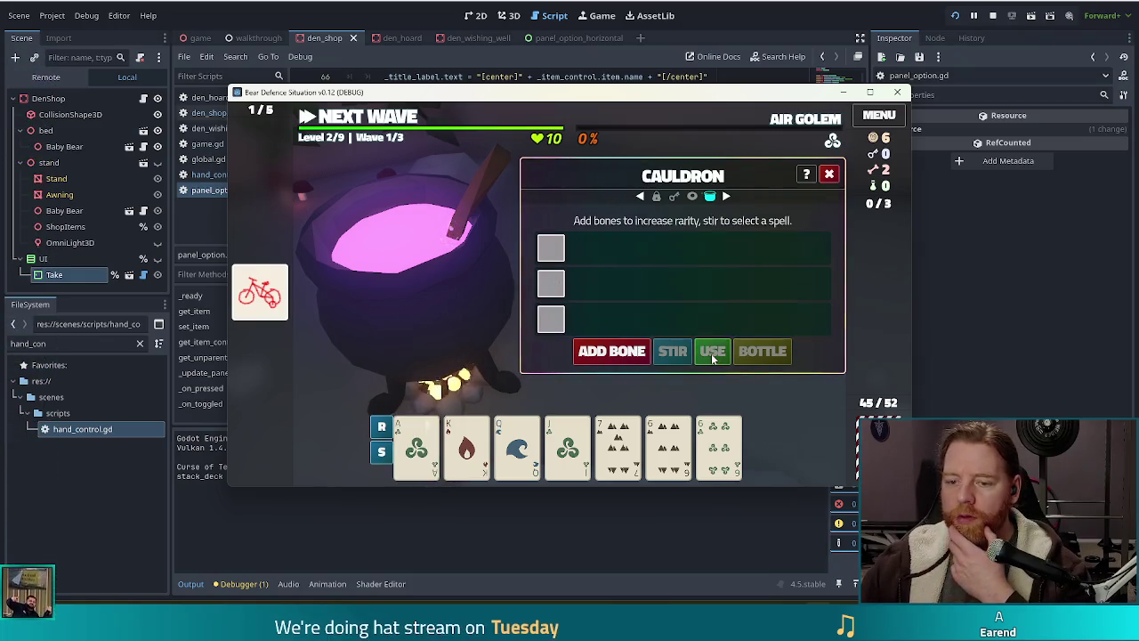
- Stir the cauldron and transmute the Ace of Wind into a Gold Card
click(673, 352)
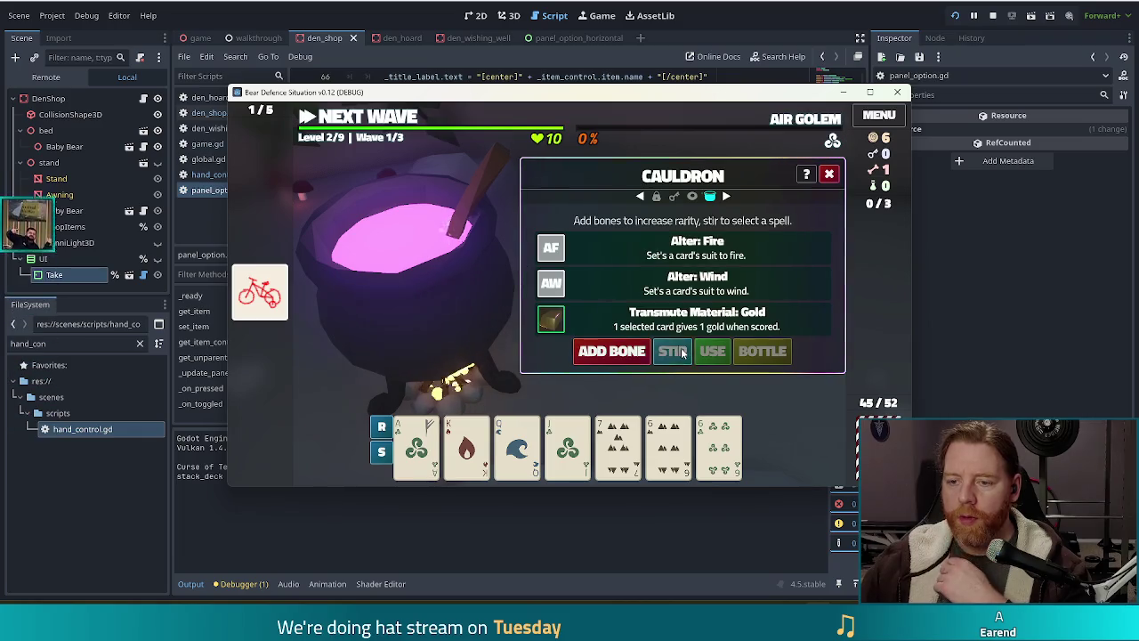
click(416, 445)
click(622, 319)
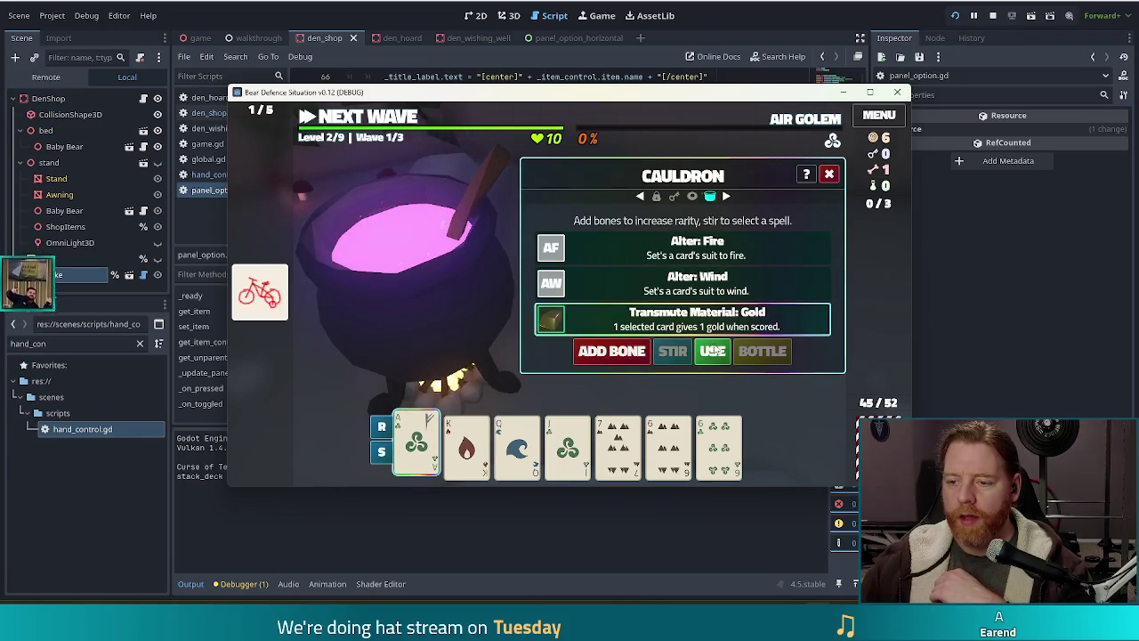
click(720, 354)
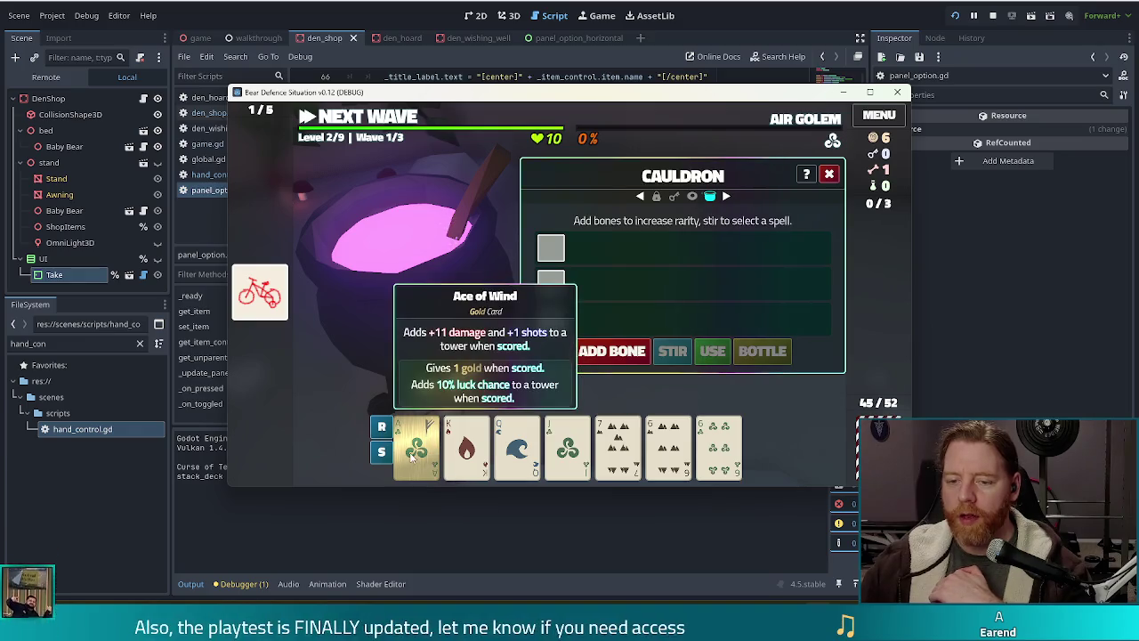
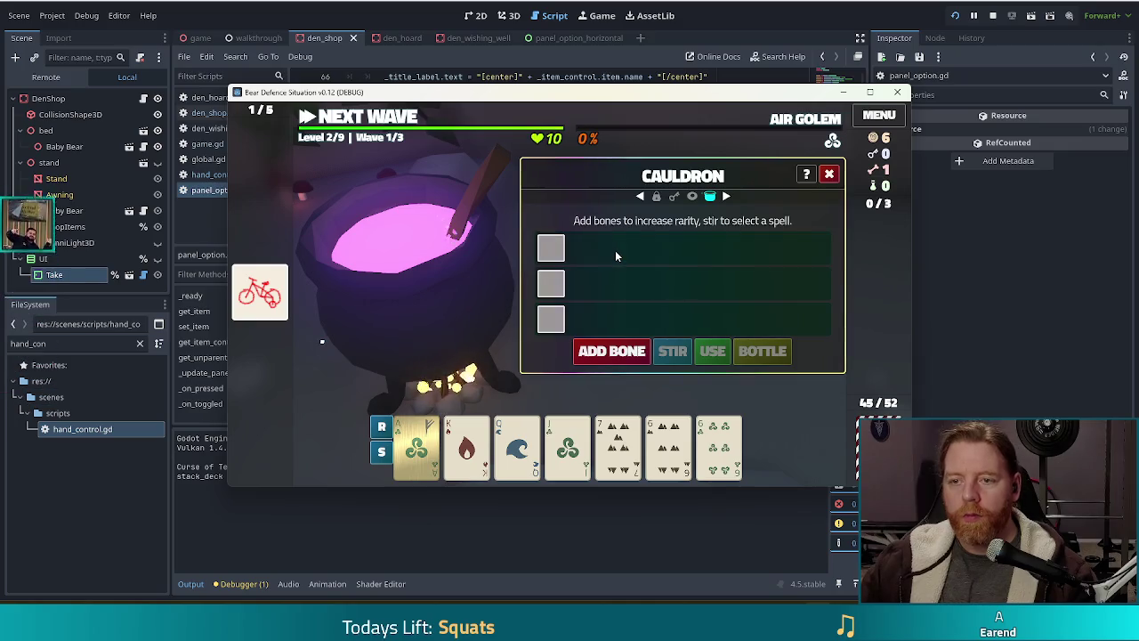
- Switch from the running game back to panel_option.gd in the Godot script editor
key(alt+Tab)
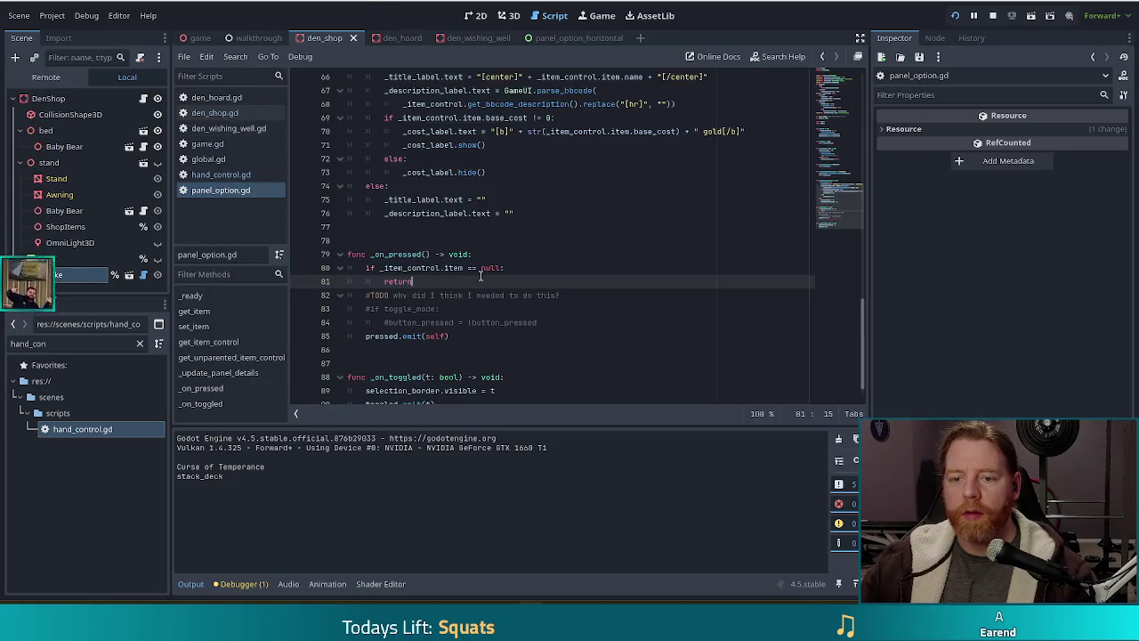
- Move the 'if _item_control.item == null: return' guard from _on_pressed into _on_toggled
click(422, 268)
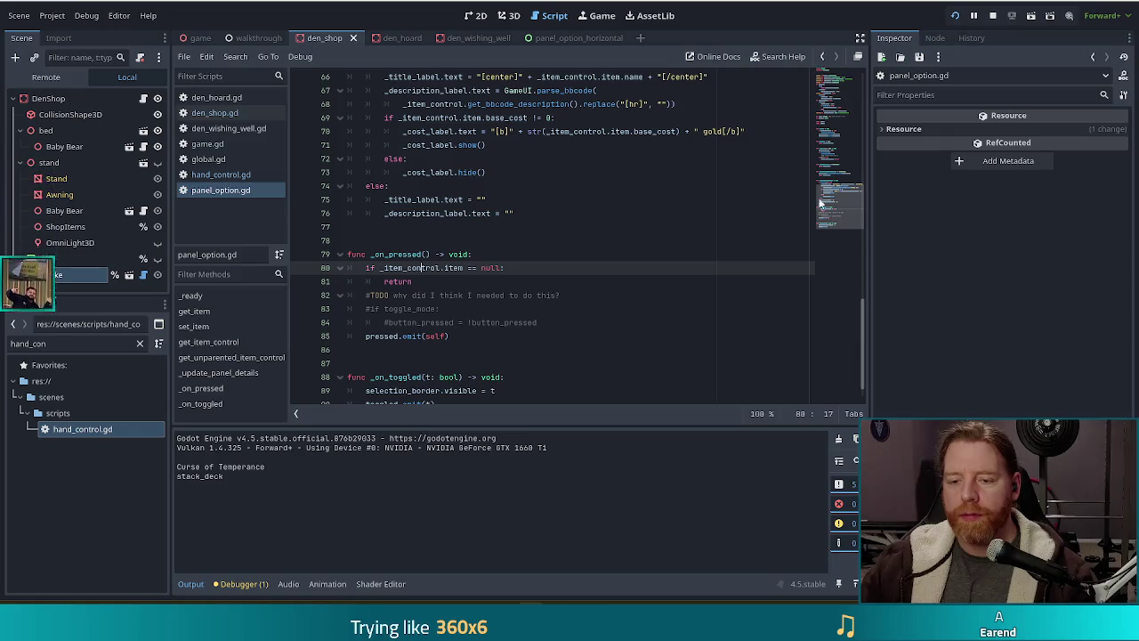
scroll(520, 284, down, 1)
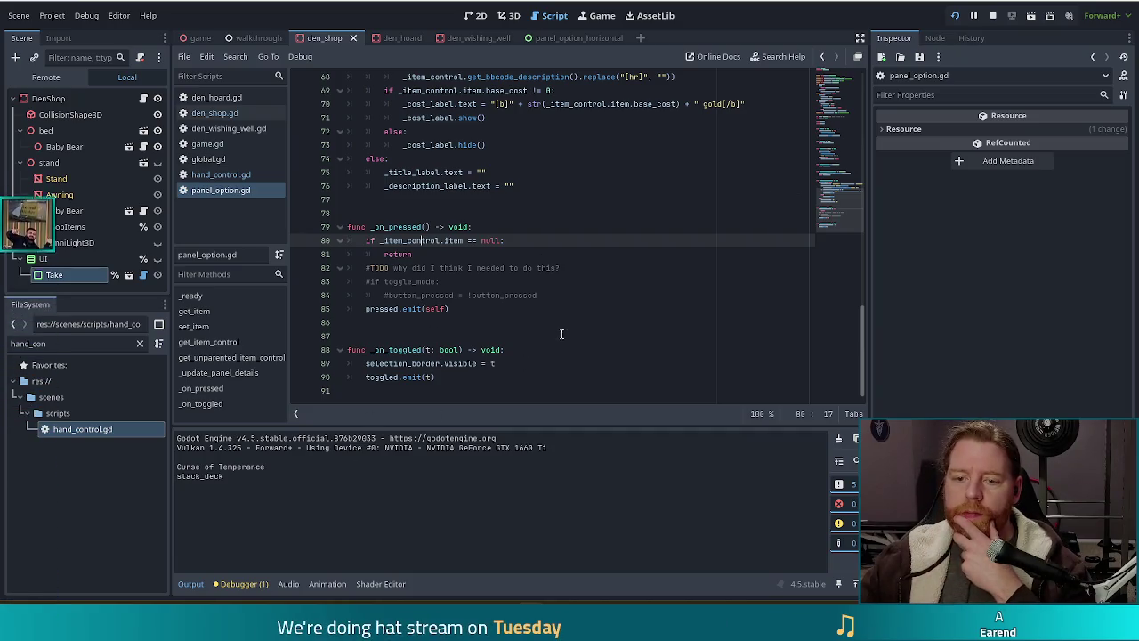
click(510, 350)
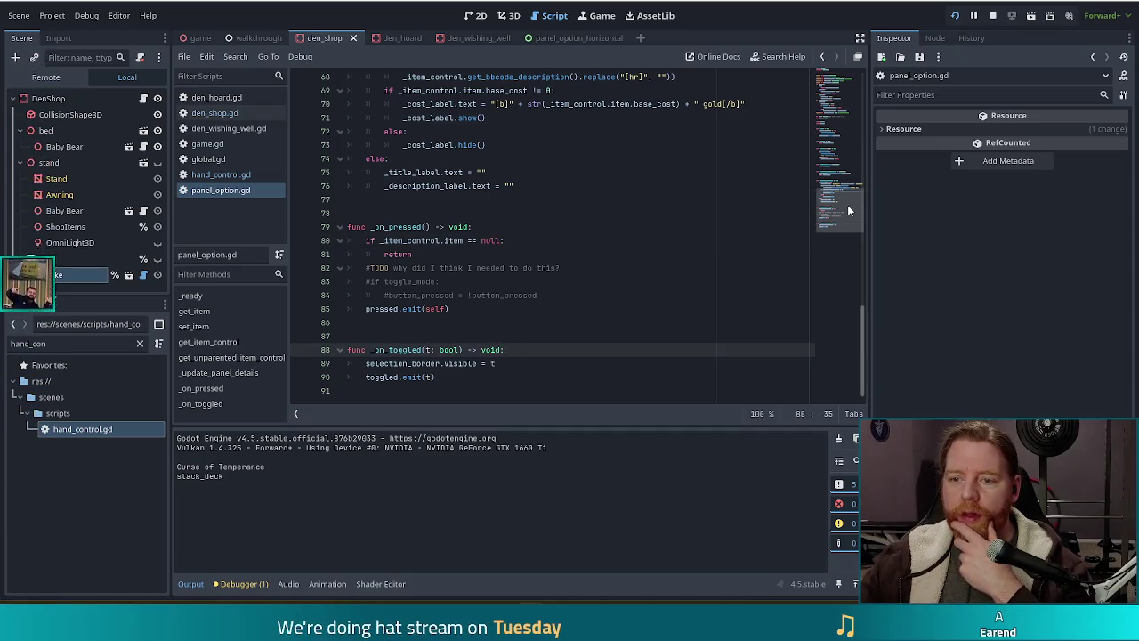
mouse_move(412, 253)
mouse_down()
mouse_move(531, 217)
mouse_move(532, 227)
mouse_up()
key(ctrl+c)
key(BackSpace)
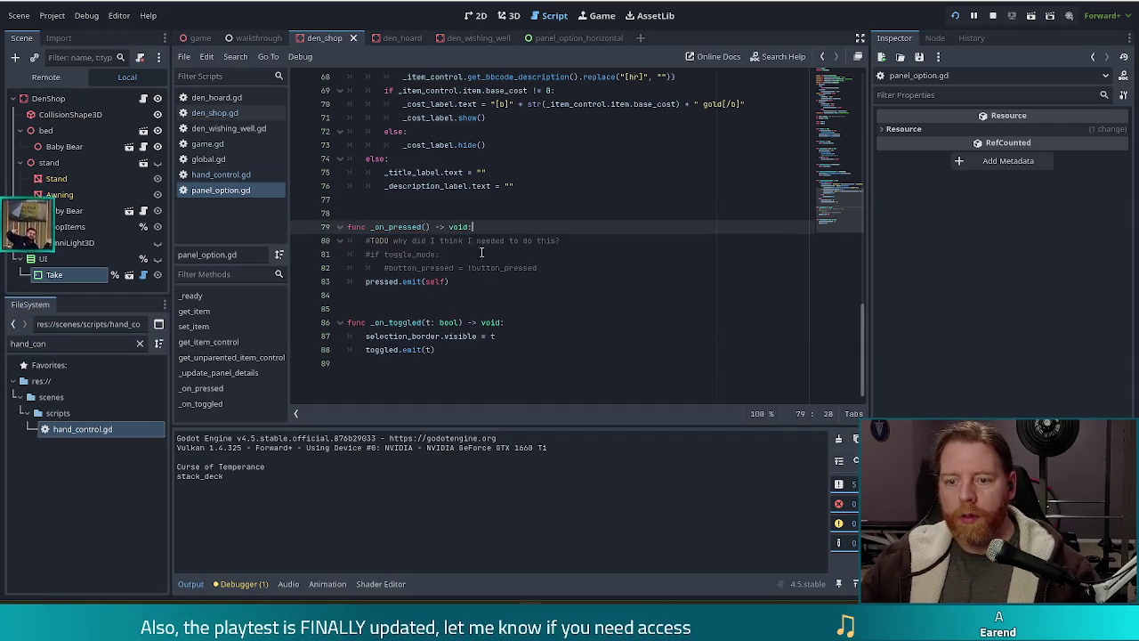
click(524, 324)
key(ctrl+v)
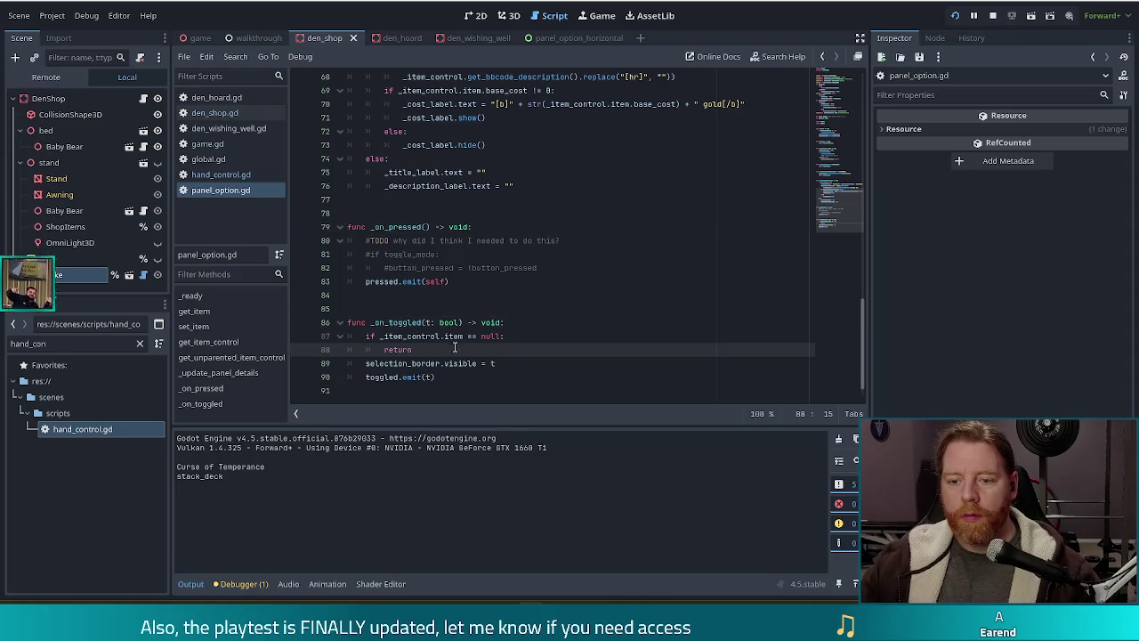
click(444, 336)
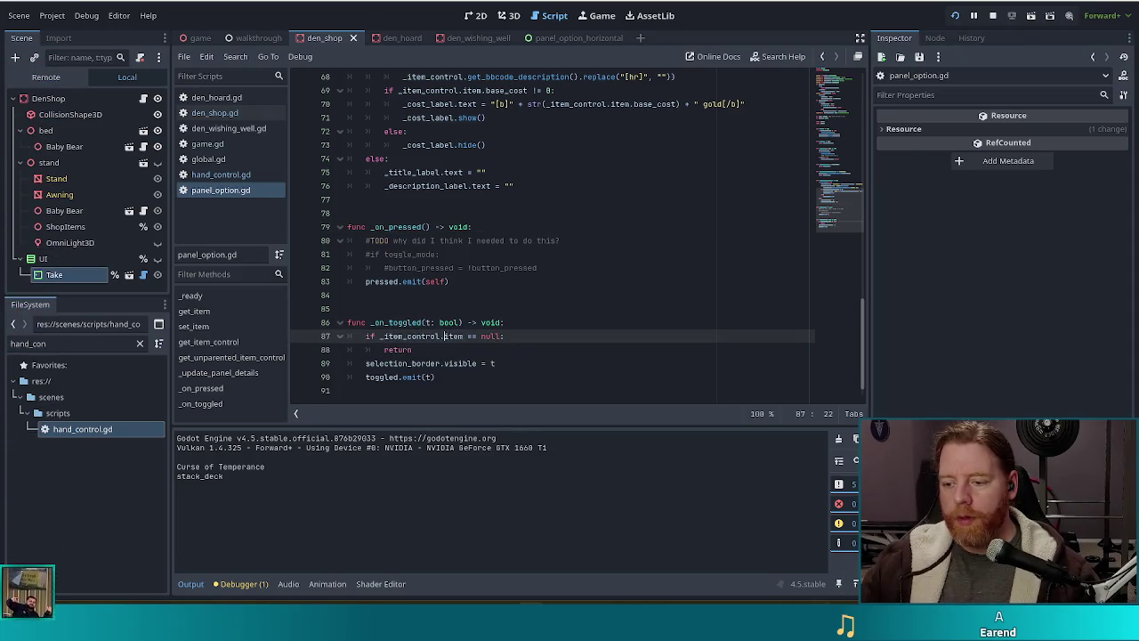
key(alt+Tab)
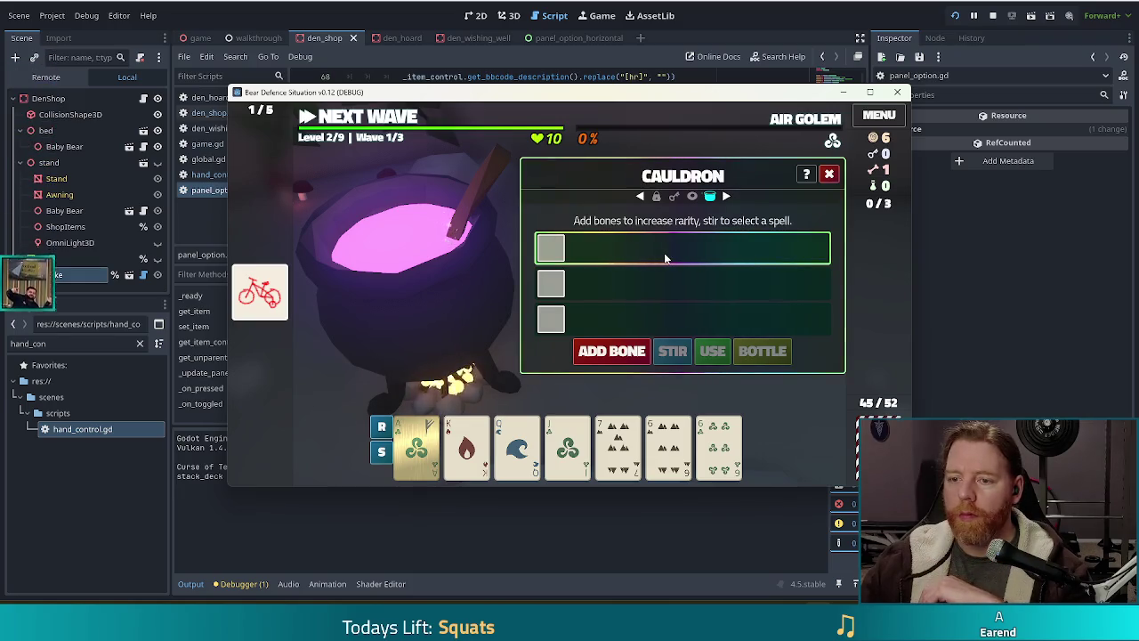
- In the game, add a bone, fill the spell slots, and cast Alter: Earth on the Ace of Wind
click(621, 356)
click(667, 357)
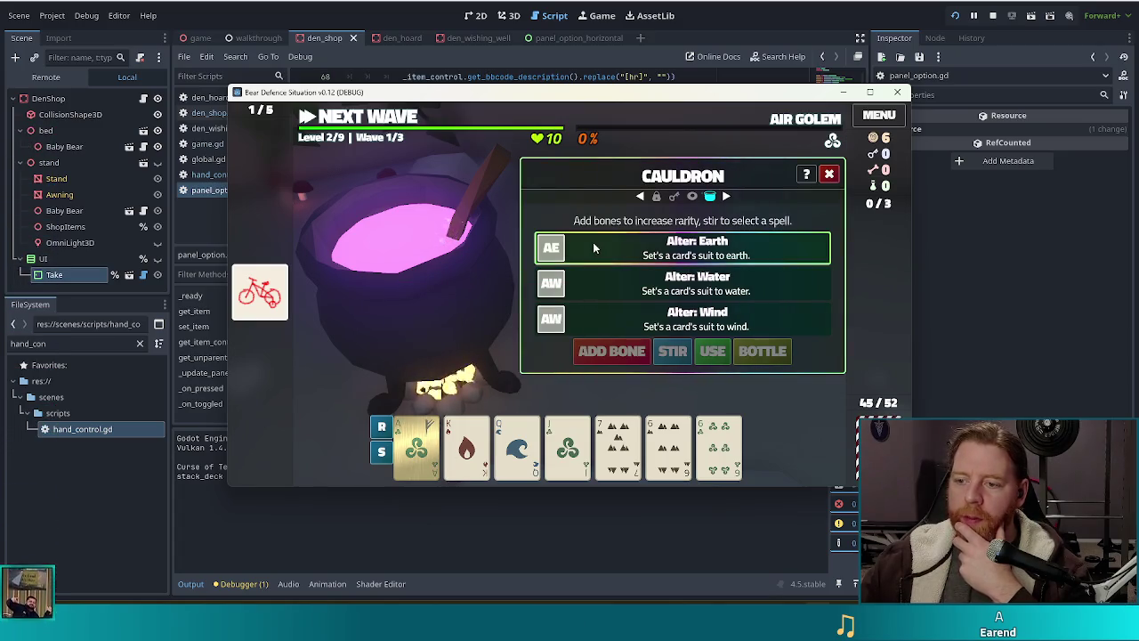
click(416, 444)
click(718, 357)
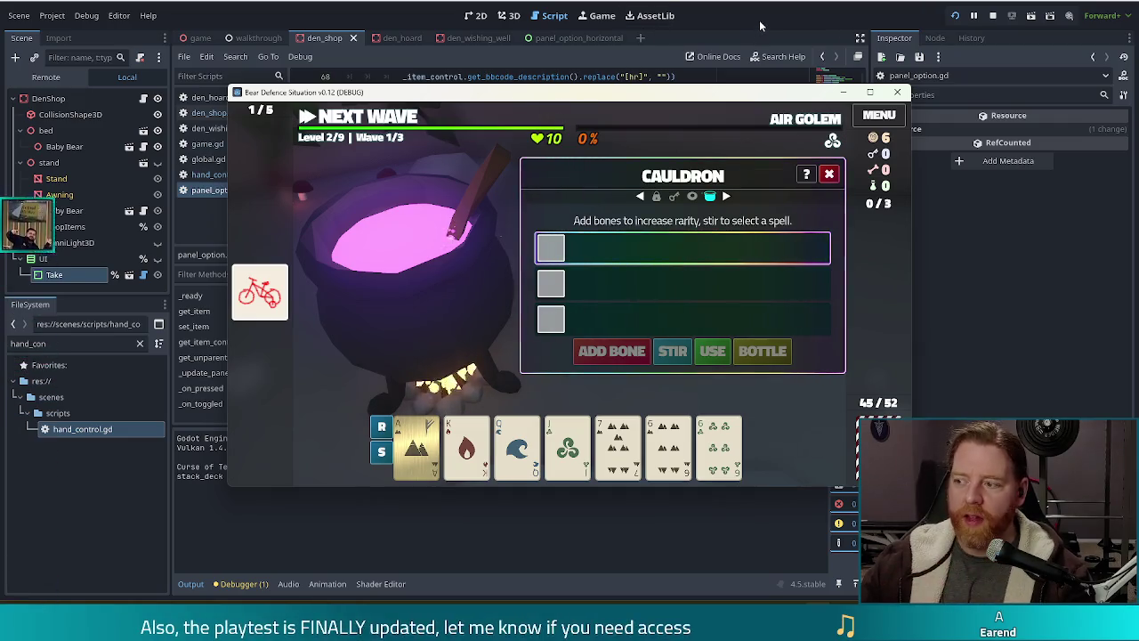
click(676, 25)
click(515, 362)
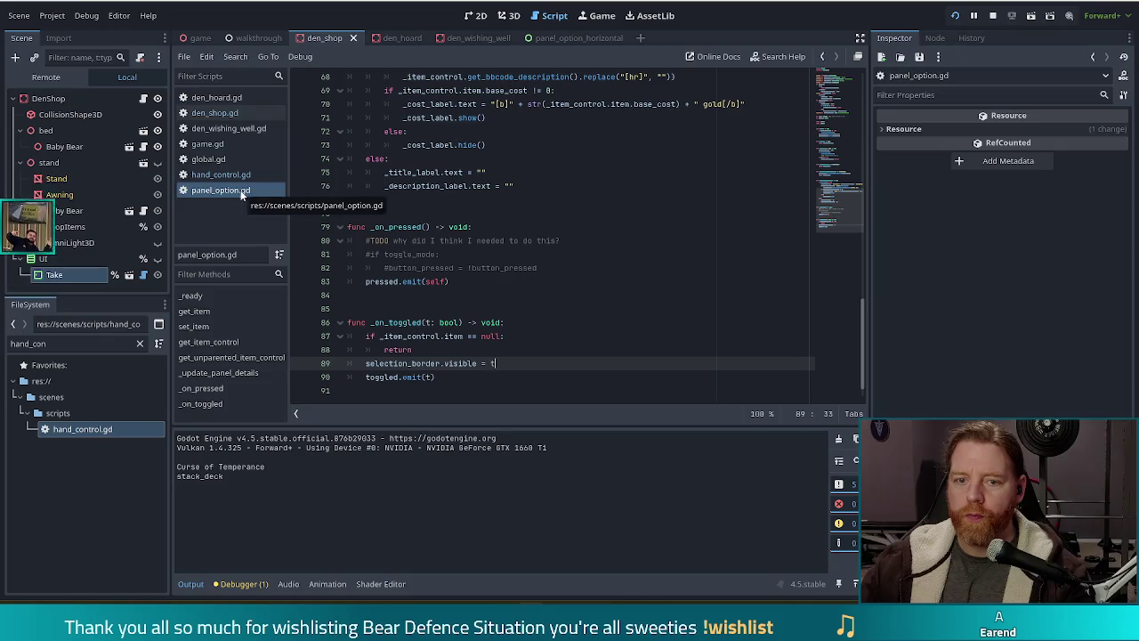
- Filter the FileSystem by 'caul' and open den_cauldron.gd
key(ctrl+a)
text(caul)
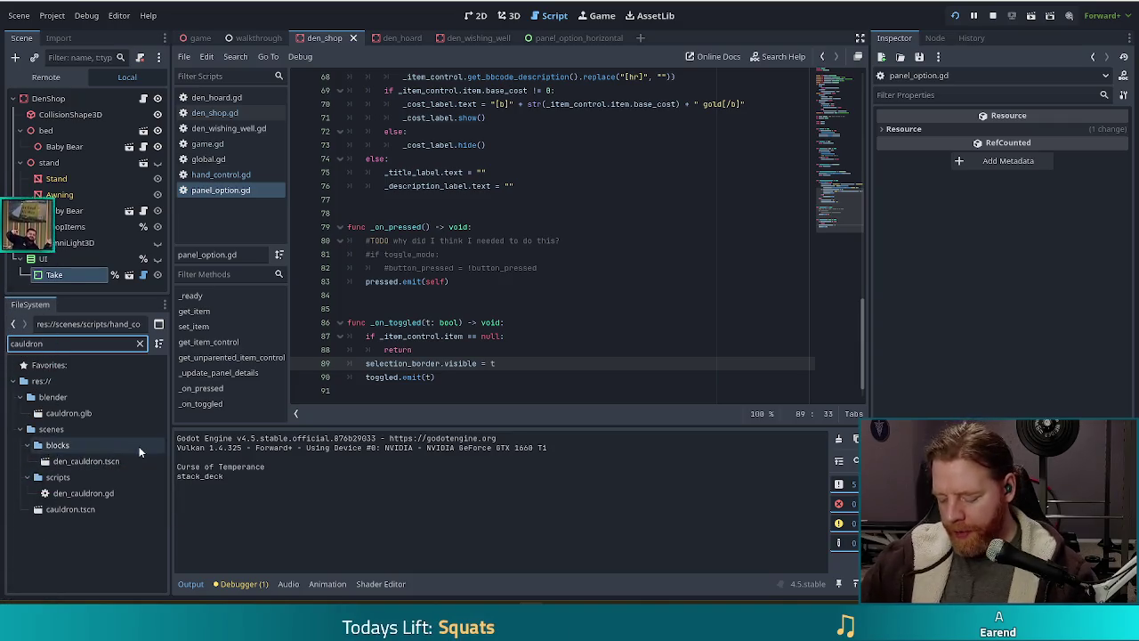
double_click(84, 494)
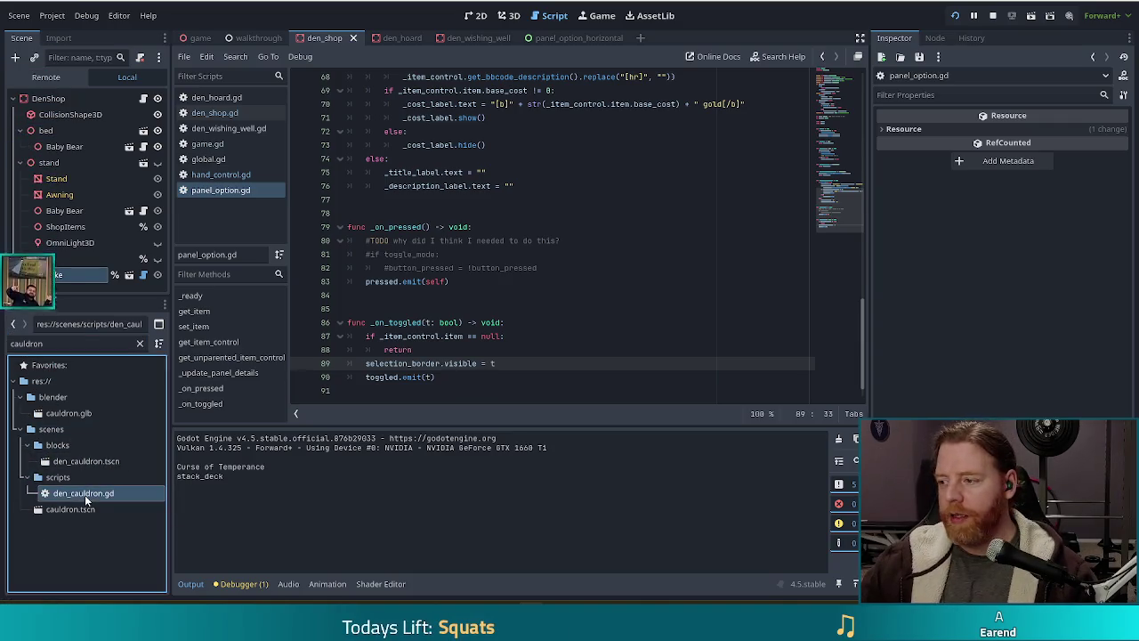